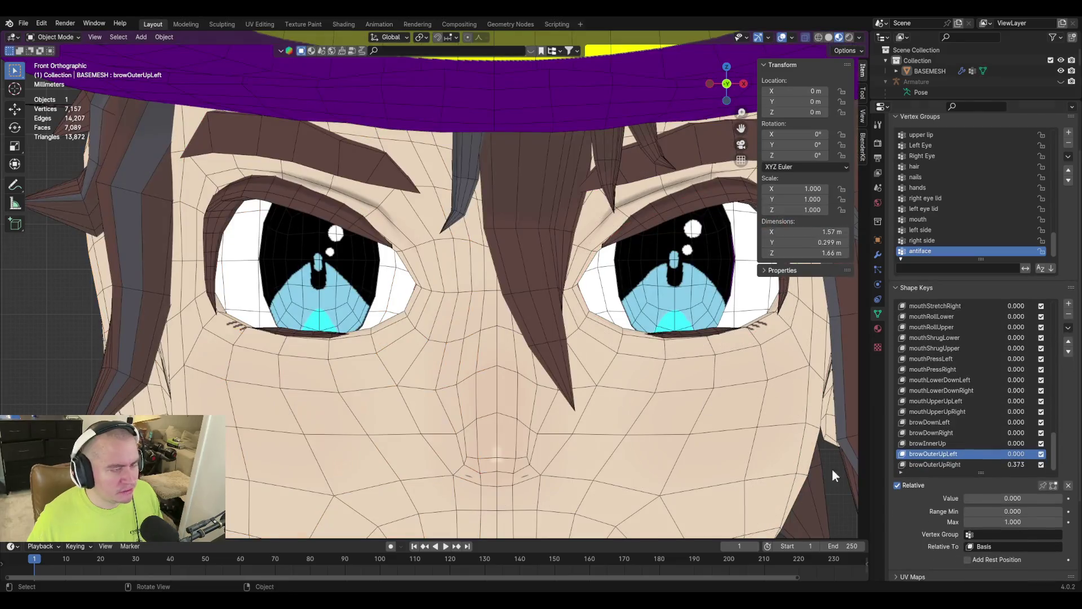
Reset browOuterUpRight's value to 0.000 and reselect browOuterUpLeft.
click(943, 463)
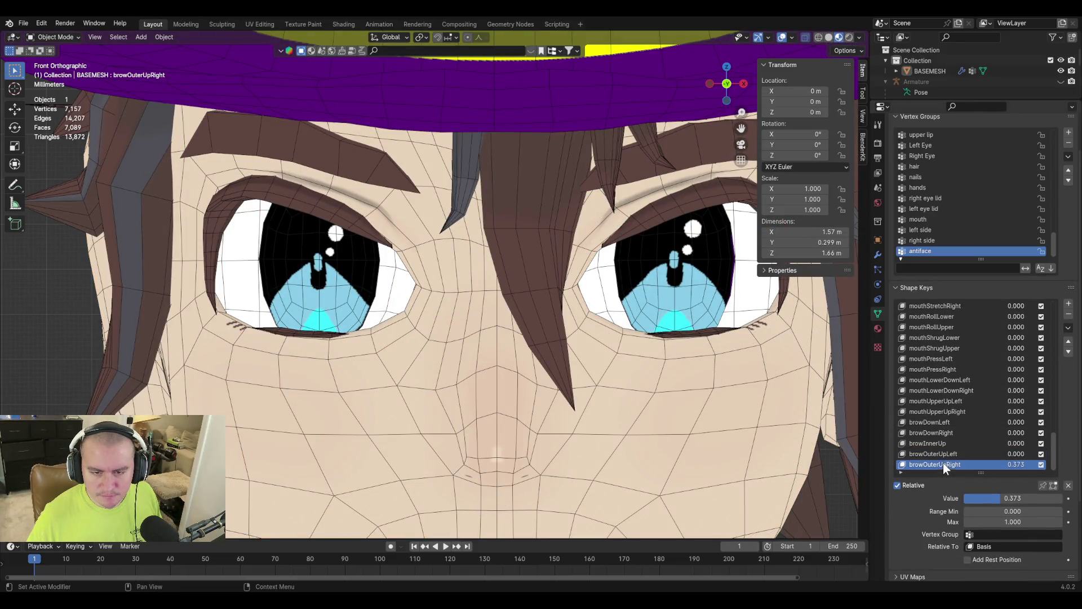
drag(1024, 498, 964, 498)
click(944, 454)
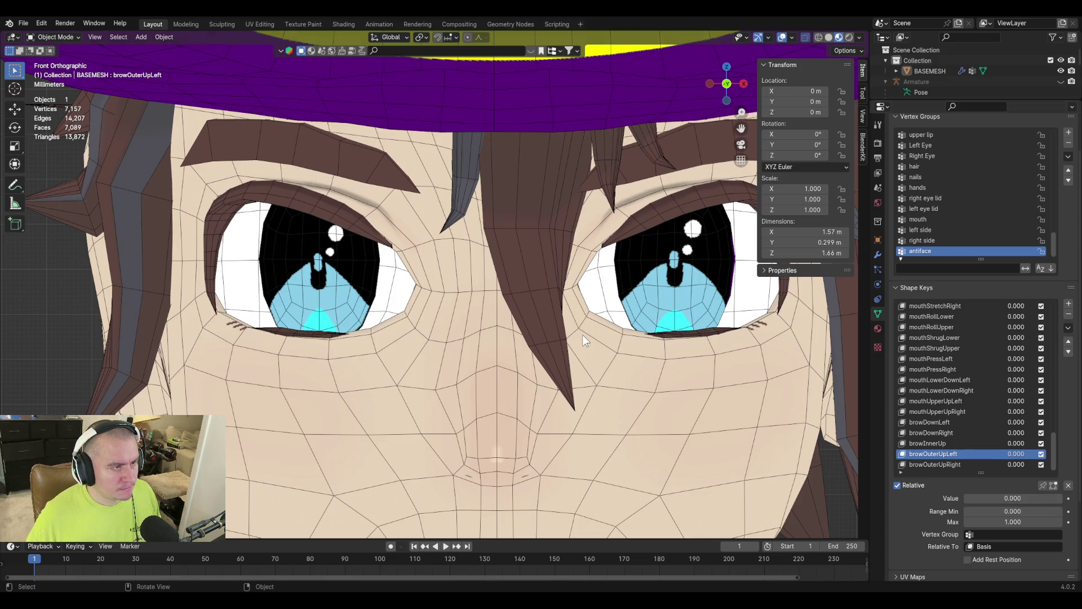
Enter Edit Mode on the face and start selecting vertices near the brow.
key(Tab)
alt+click(372, 137)
key(c)
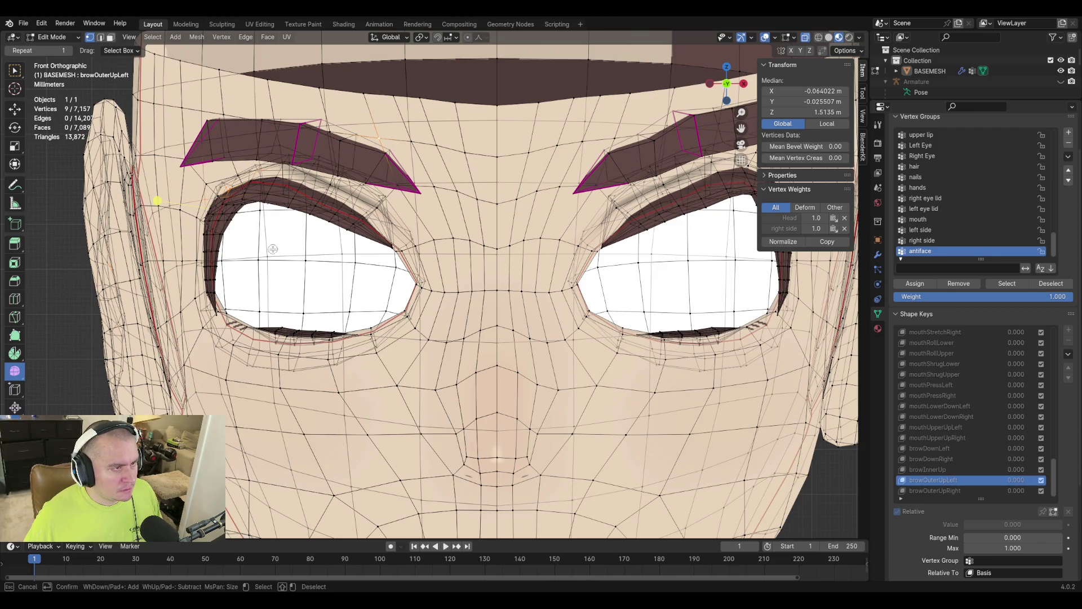
Select all linked vertices around the left eye and frame them.
key(Escape)
click(300, 203)
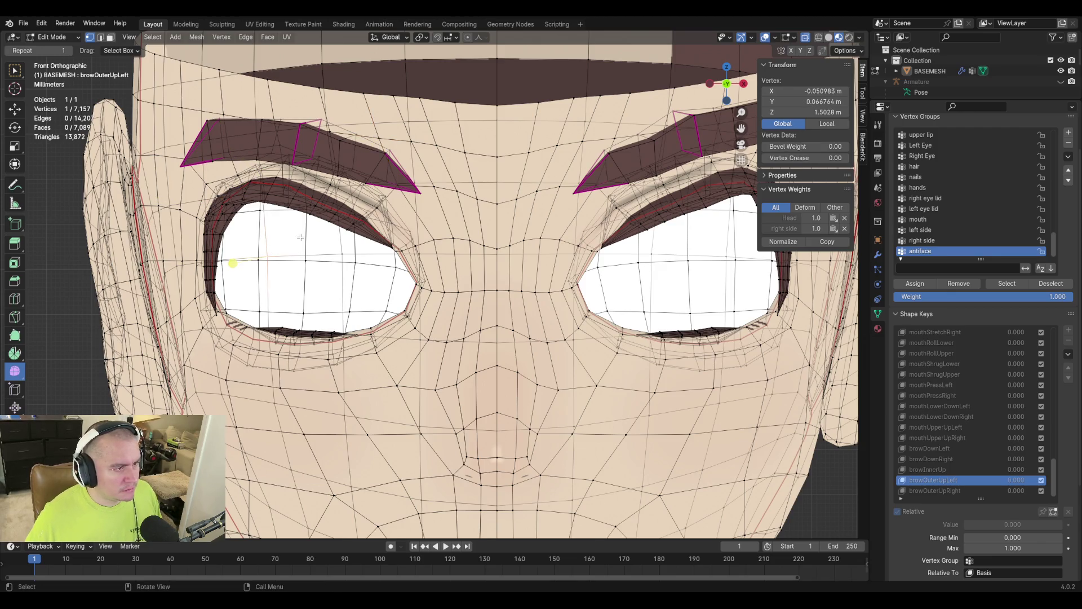
scroll(300, 237, down, 1)
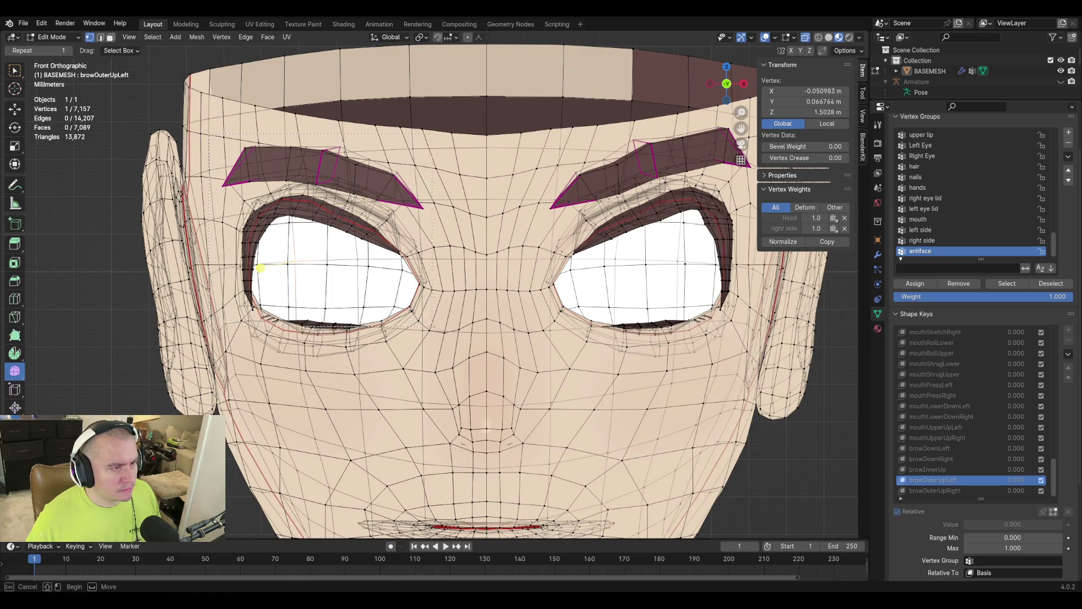
key(ctrl+l)
scroll(398, 266, up, 5)
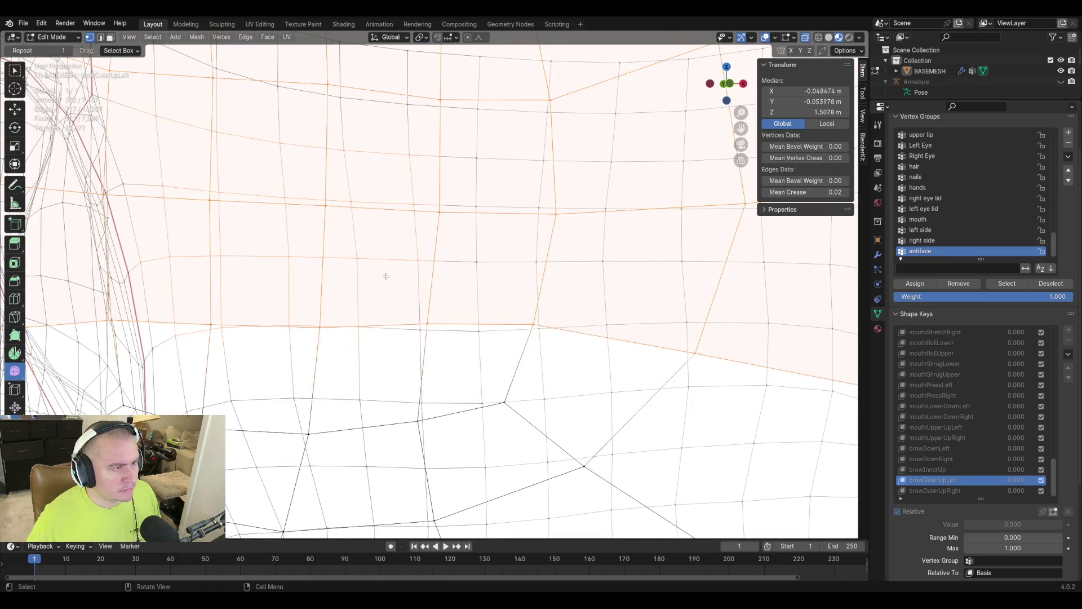
middle_drag(398, 266, 399, 266)
key(KP_Decimal)
Circle-select the upper-eyelid vertices, then return to Object Mode.
key(c)
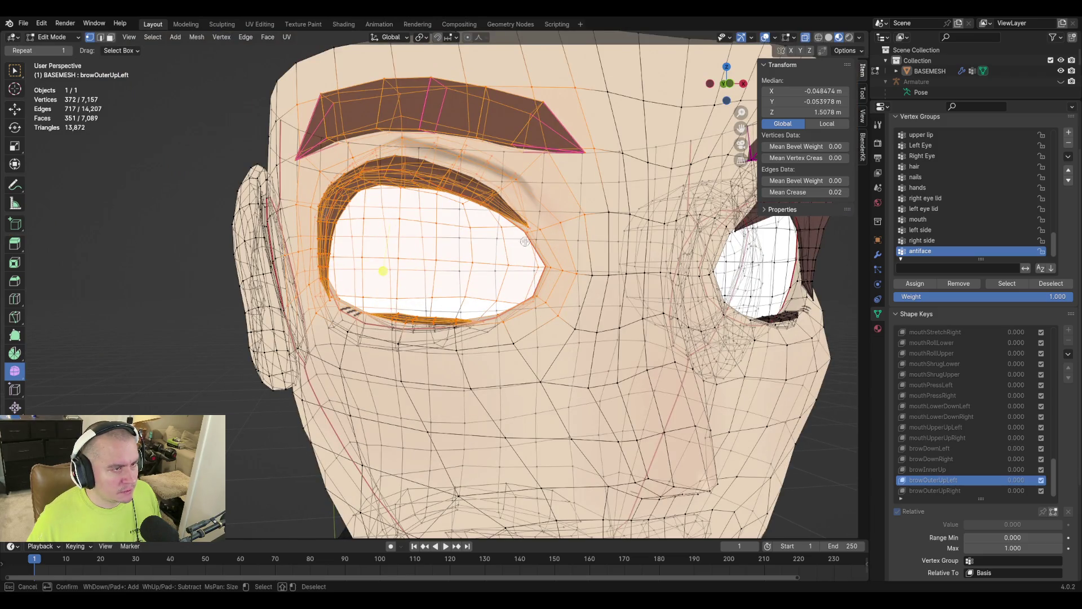
mouse_move(364, 221)
mouse_down()
mouse_move(406, 169)
mouse_move(428, 166)
mouse_move(398, 170)
mouse_up()
key(Escape)
mouse_move(488, 192)
middle_down()
mouse_move(477, 202)
mouse_move(329, 180)
middle_up()
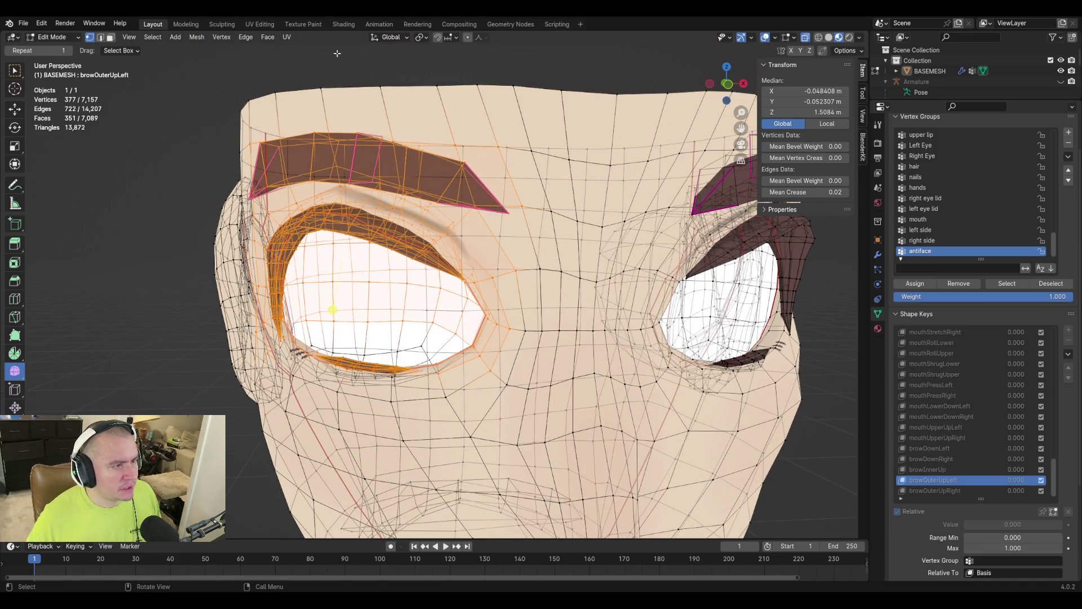
key(Tab)
scroll(960, 415, up, 5)
scroll(948, 417, up, 10)
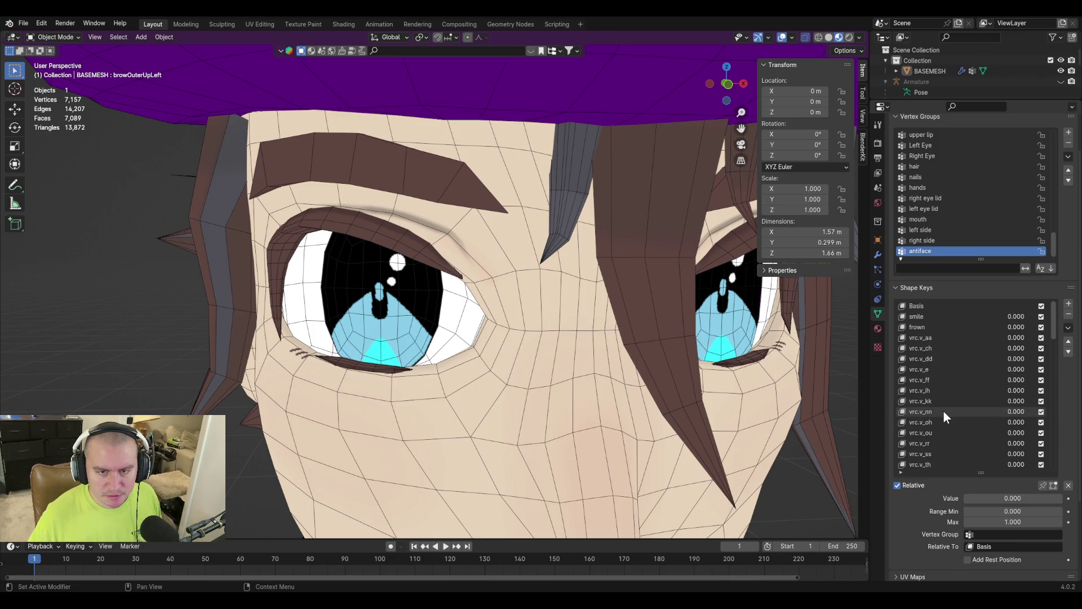
Check the smile shape key, then return to Basis.
click(929, 306)
click(928, 314)
click(929, 306)
scroll(938, 395, down, 15)
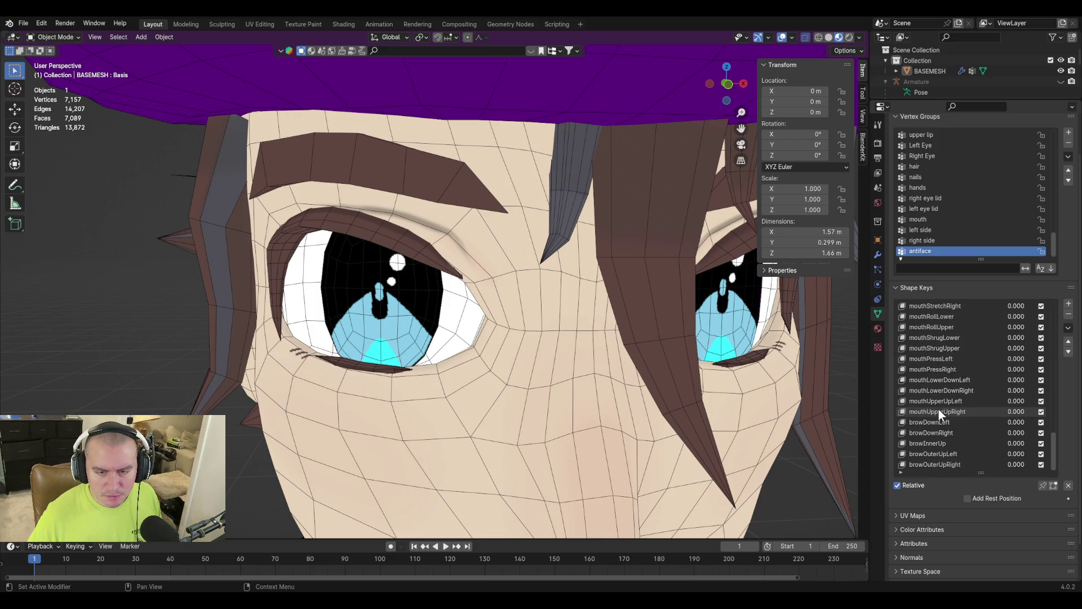
Make browOuterUpLeft active, preview its brow lift, and enter Edit Mode.
click(952, 464)
click(952, 454)
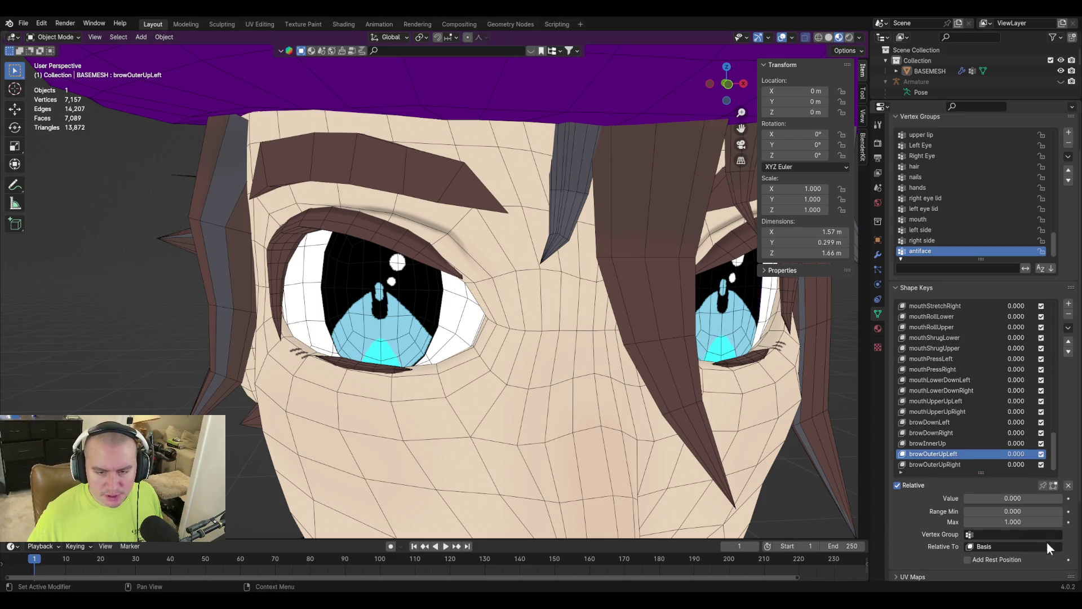
mouse_move(996, 501)
mouse_down()
mouse_move(981, 500)
mouse_move(1060, 501)
mouse_move(969, 497)
mouse_up()
key(Tab)
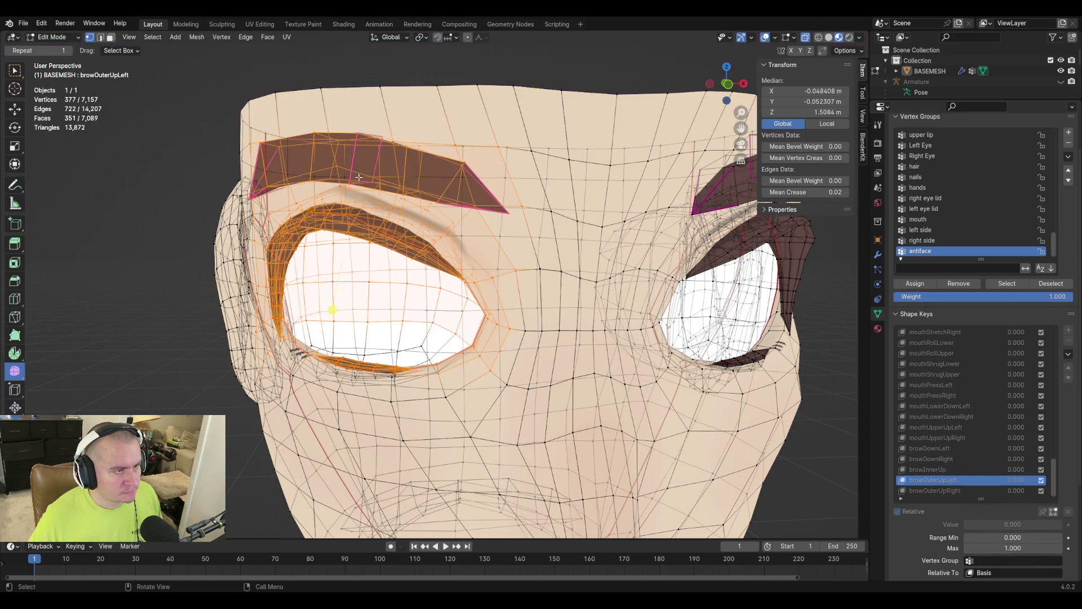
click(340, 185)
scroll(274, 109, up, 5)
scroll(274, 110, down, 3)
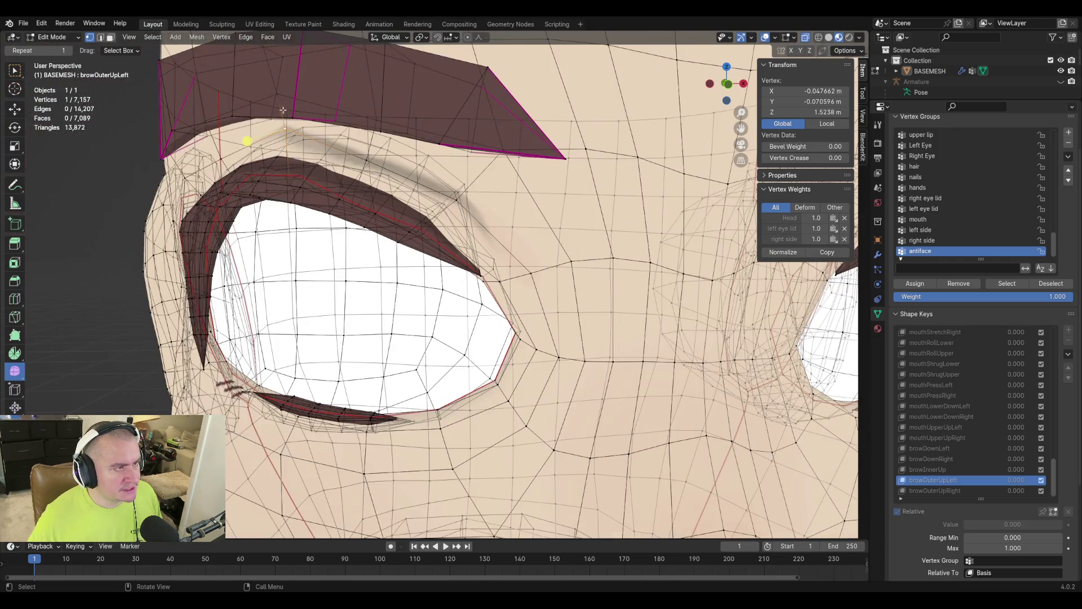
click(220, 37)
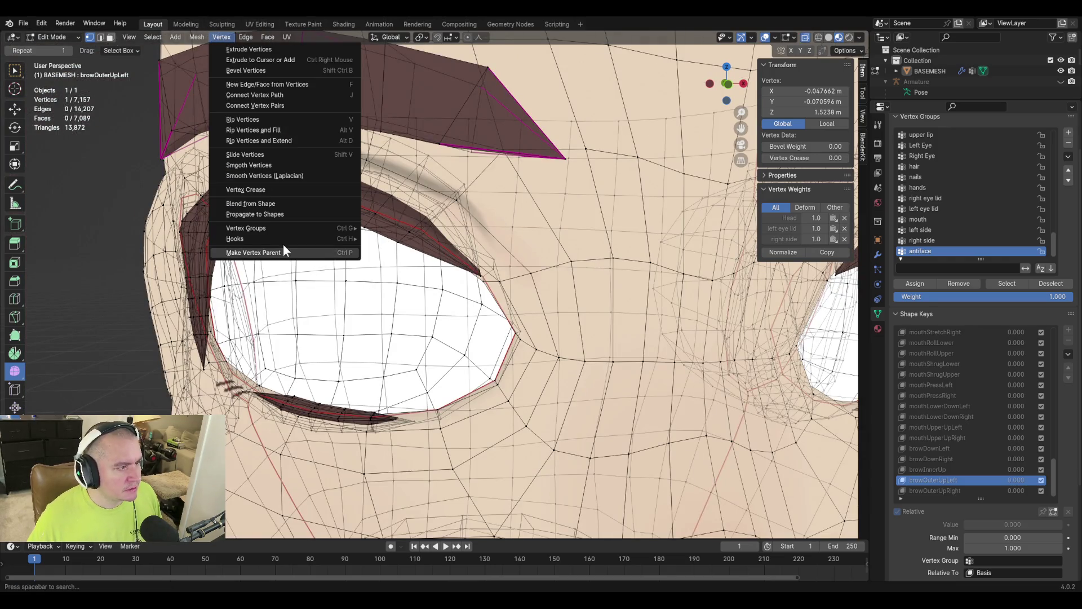
click(293, 204)
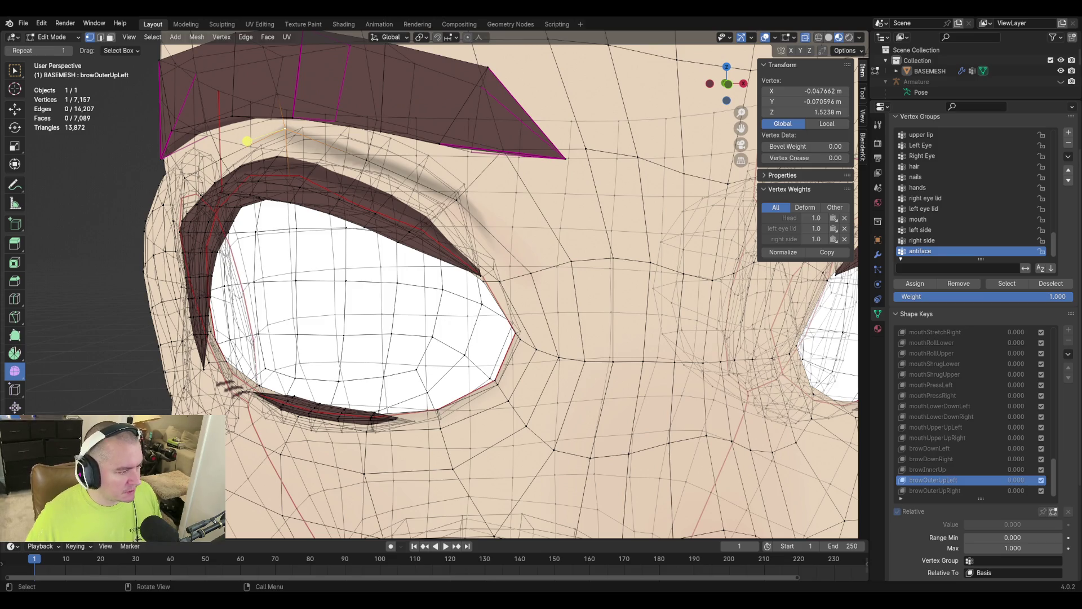
click(158, 502)
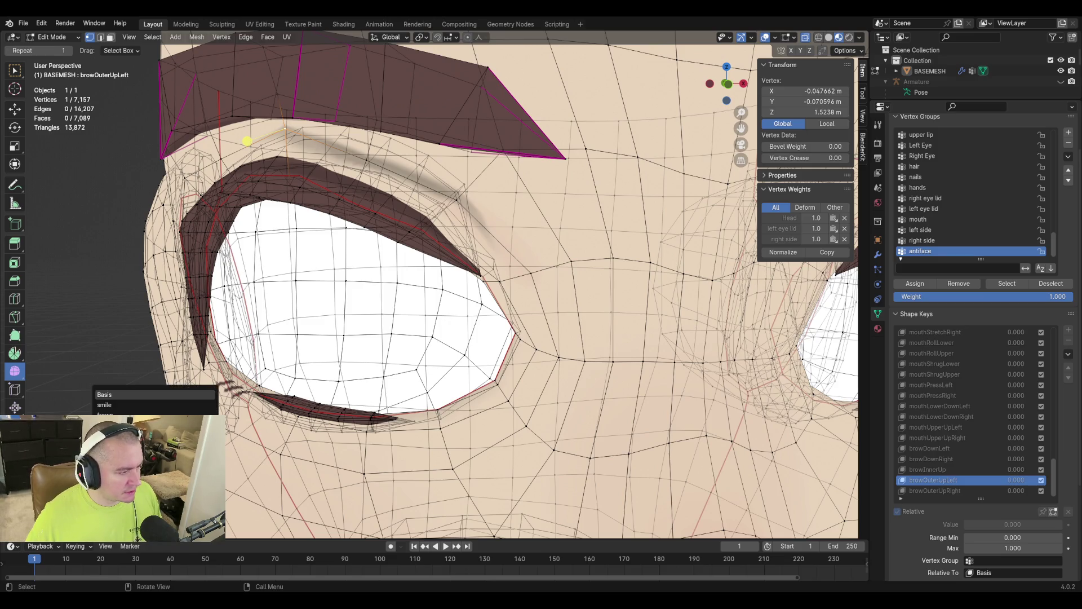
click(130, 404)
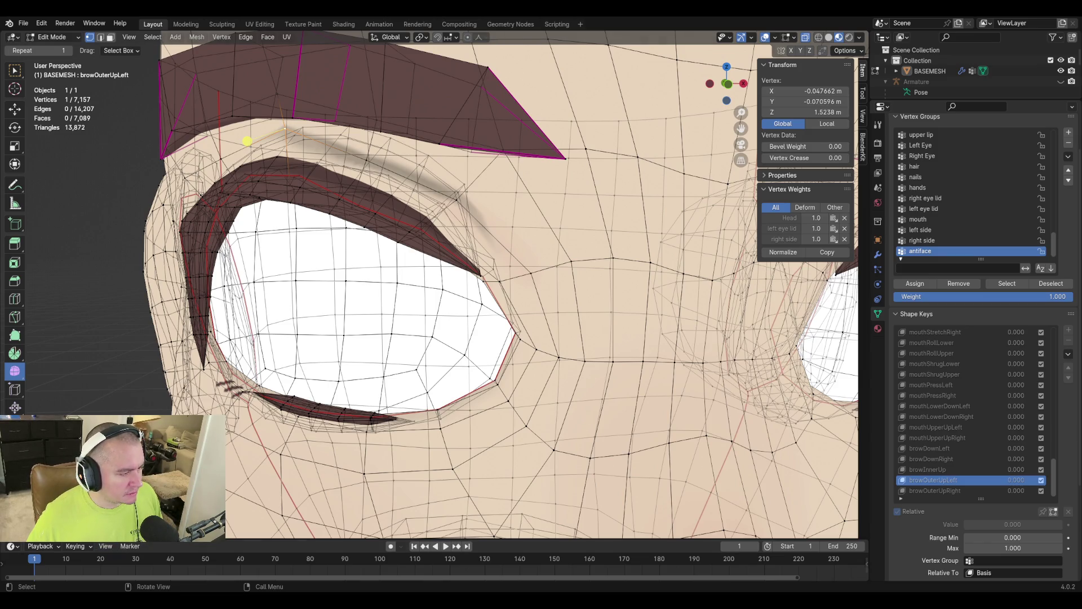
click(158, 502)
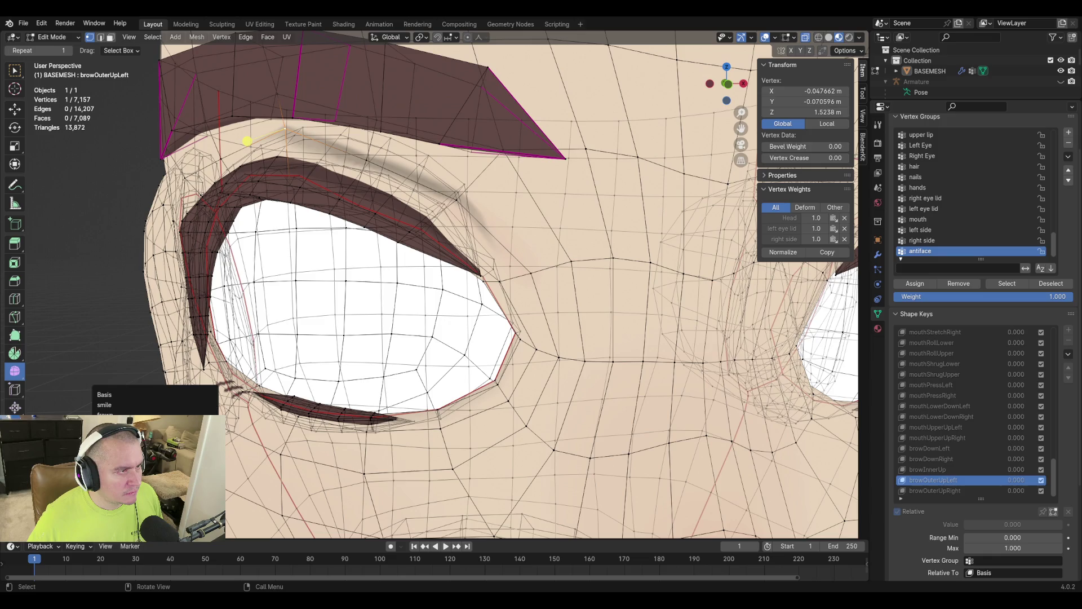
click(130, 415)
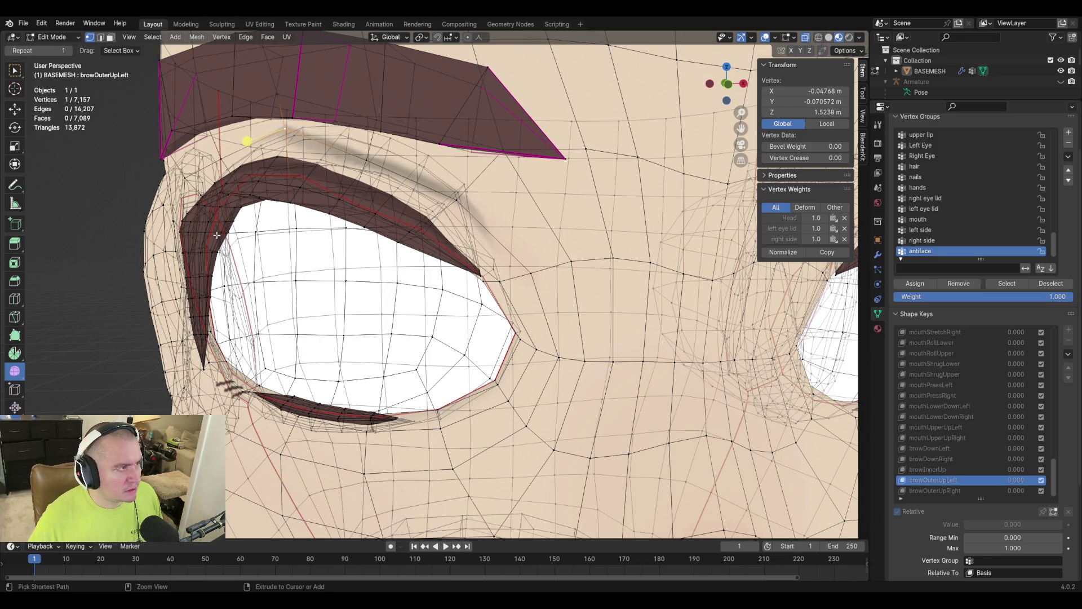
key(ctrl+l)
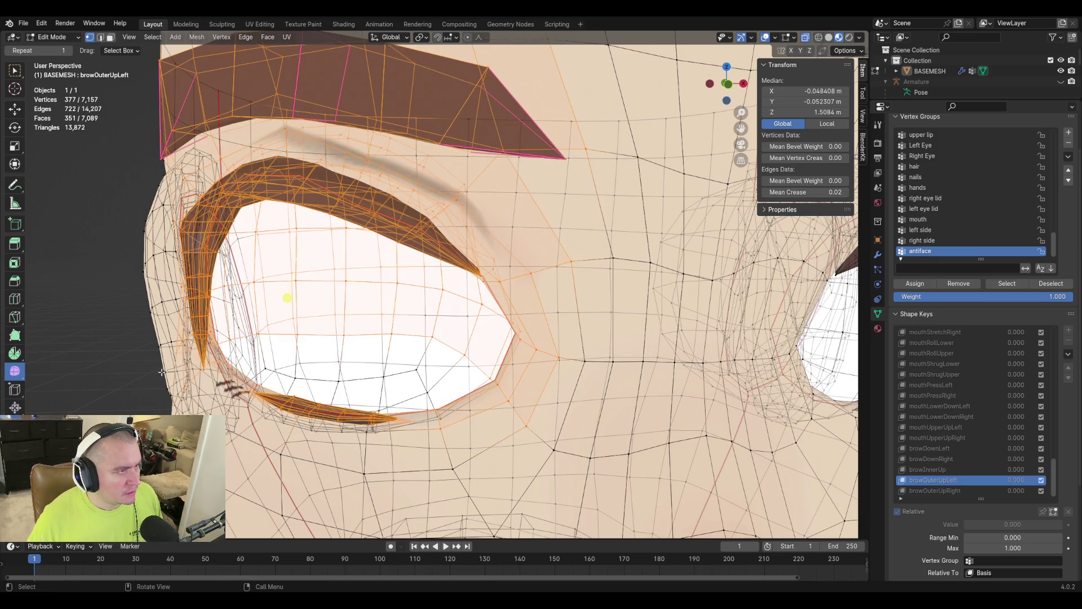
click(116, 232)
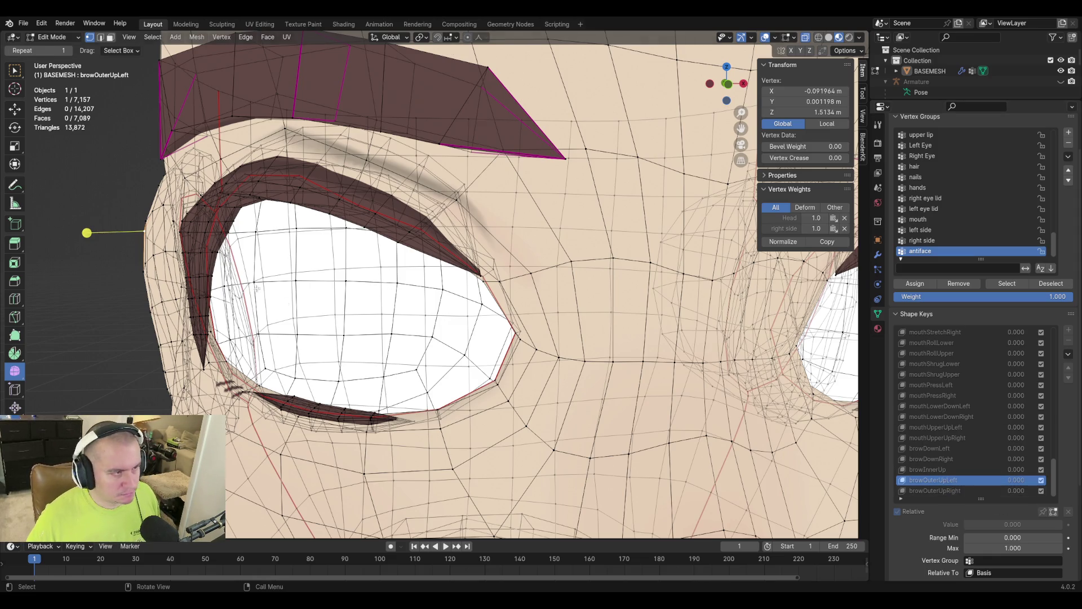
key(Tab)
key(Tab)
key(Tab)
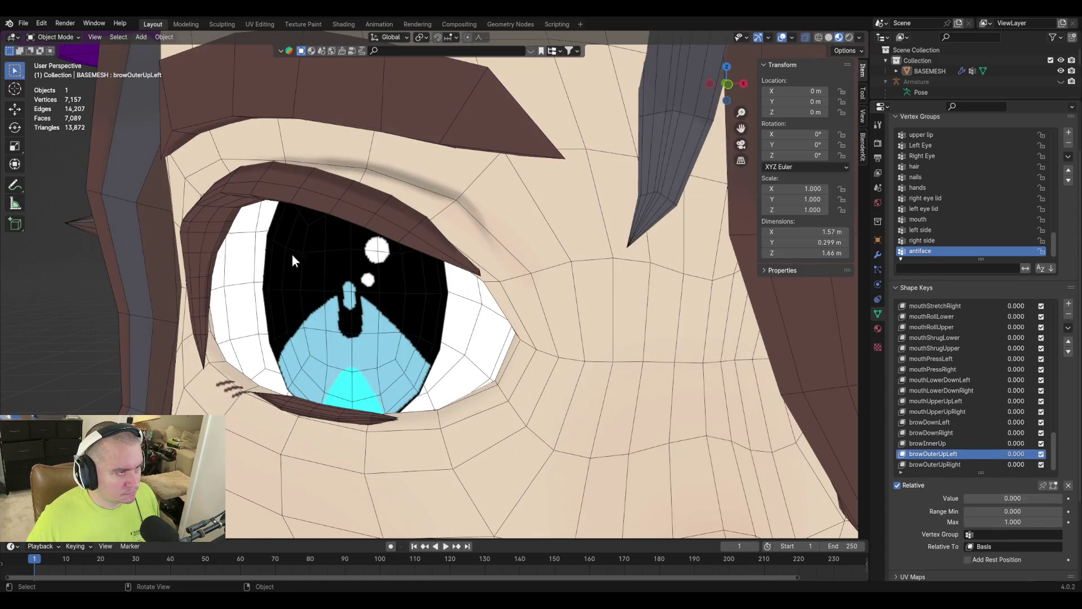
key(Tab)
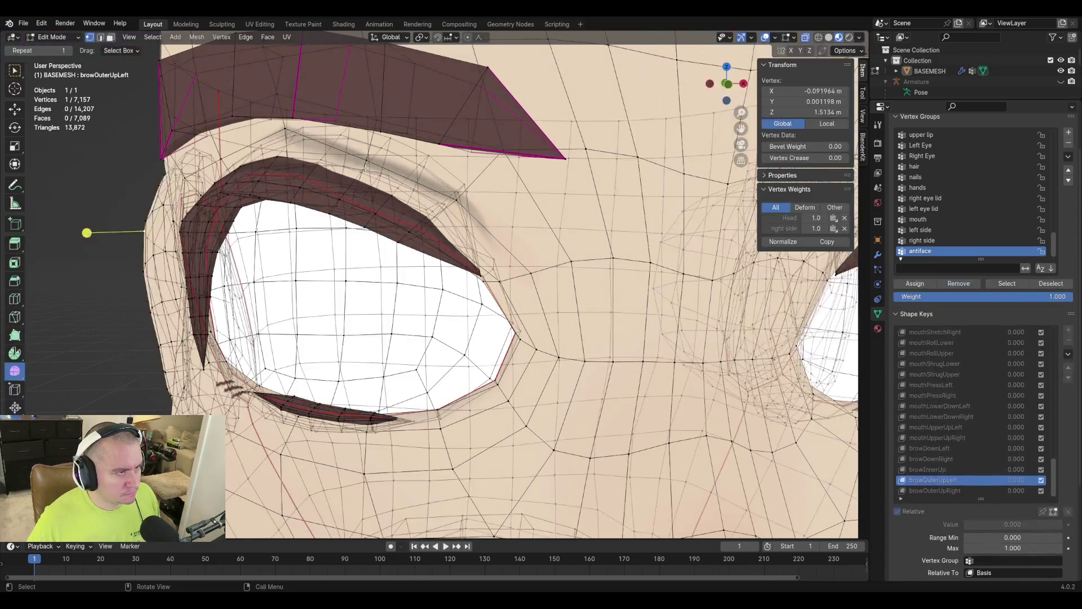
key(Tab)
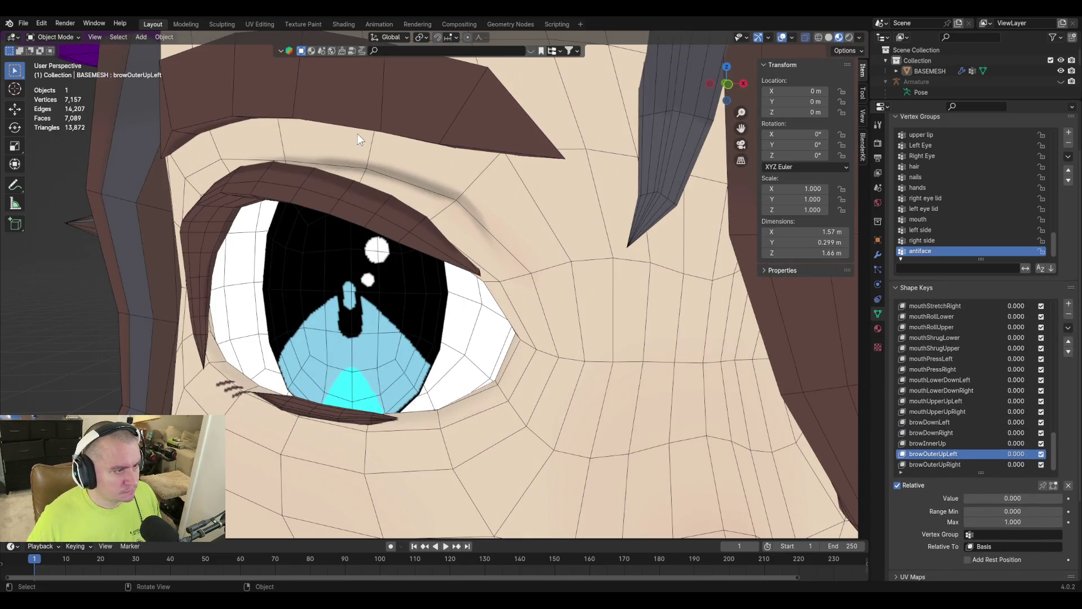
key(Tab)
click(284, 130)
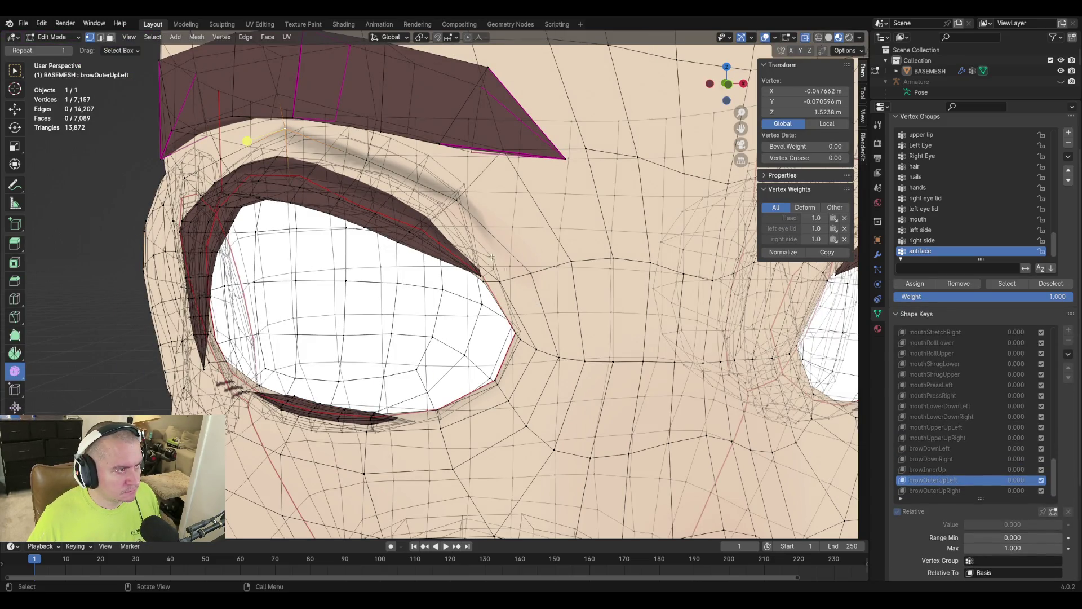
scroll(243, 141, down, 5)
mouse_move(448, 194)
middle_down()
mouse_move(437, 214)
mouse_move(482, 210)
mouse_move(507, 261)
middle_up()
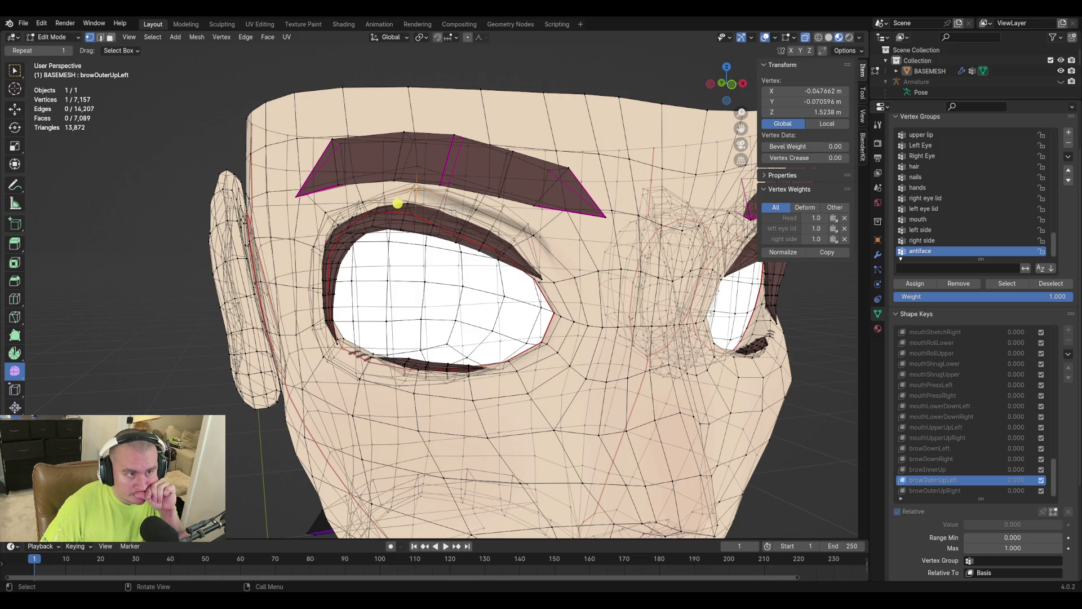
From the front view, lower the brow vertex slightly along Z and preview it.
key(KP_1)
scroll(411, 212, up, 5)
key(g)
key(z)
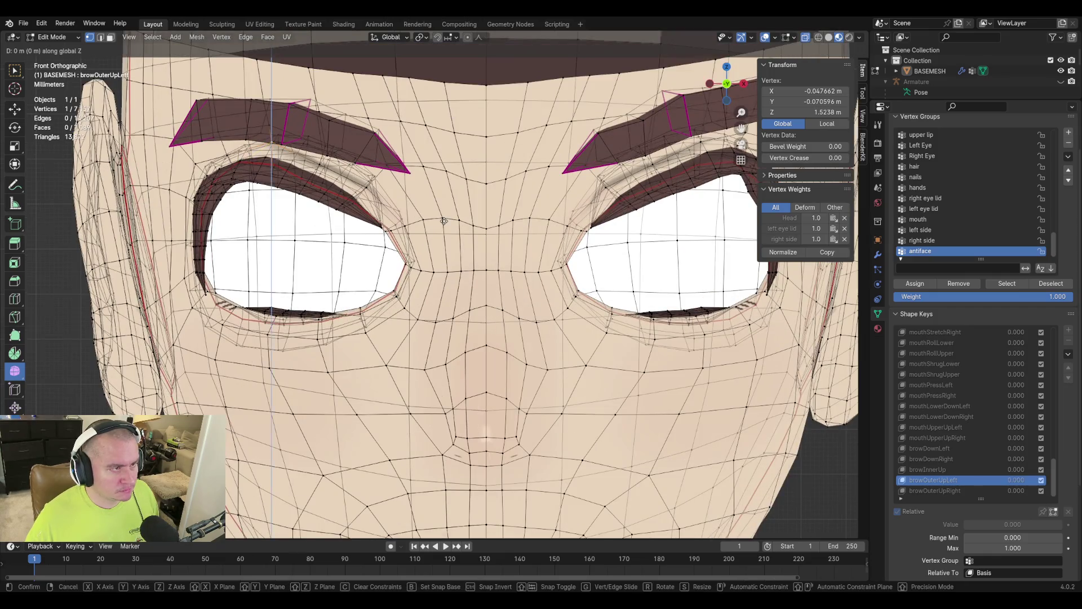
click(443, 233)
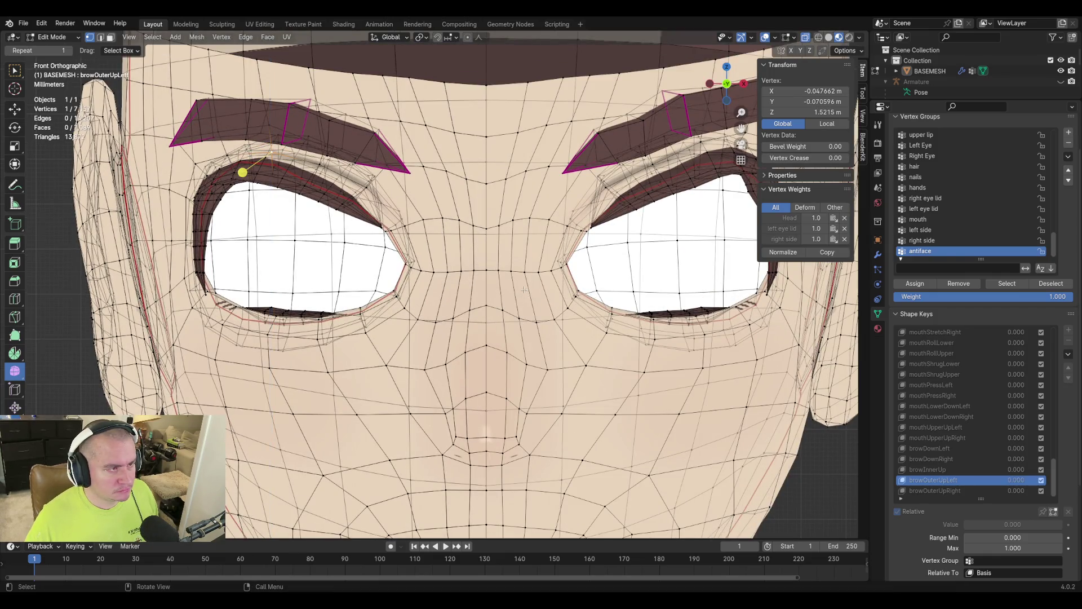
key(Tab)
Nudge the brow vertex down along Z twice more, previewing each result.
key(Tab)
key(Tab)
key(Tab)
key(g)
key(z)
click(582, 314)
key(Tab)
key(Tab)
key(g)
key(z)
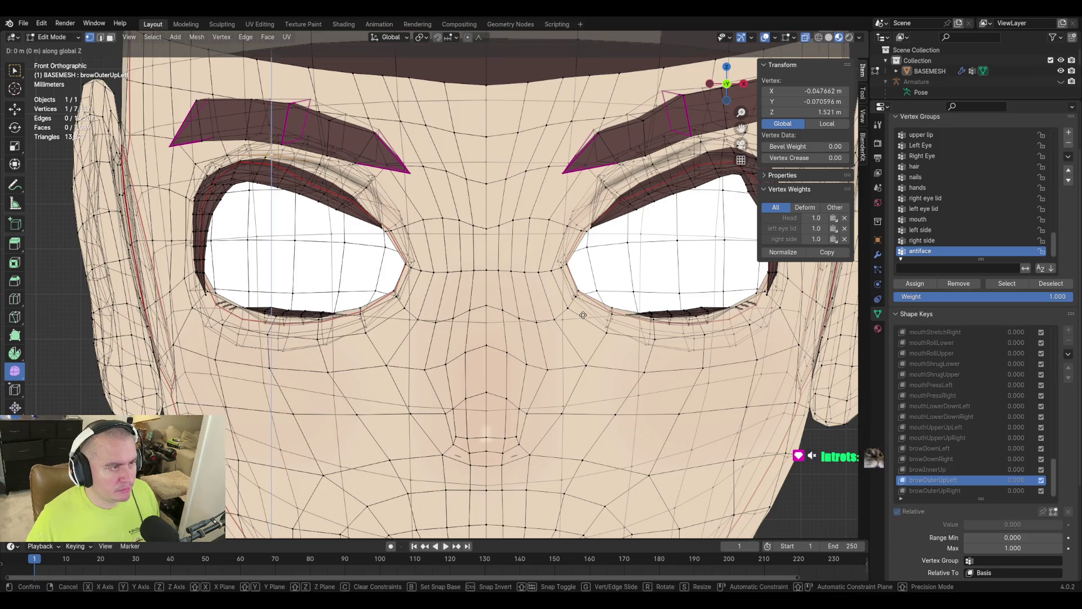
click(584, 317)
key(Tab)
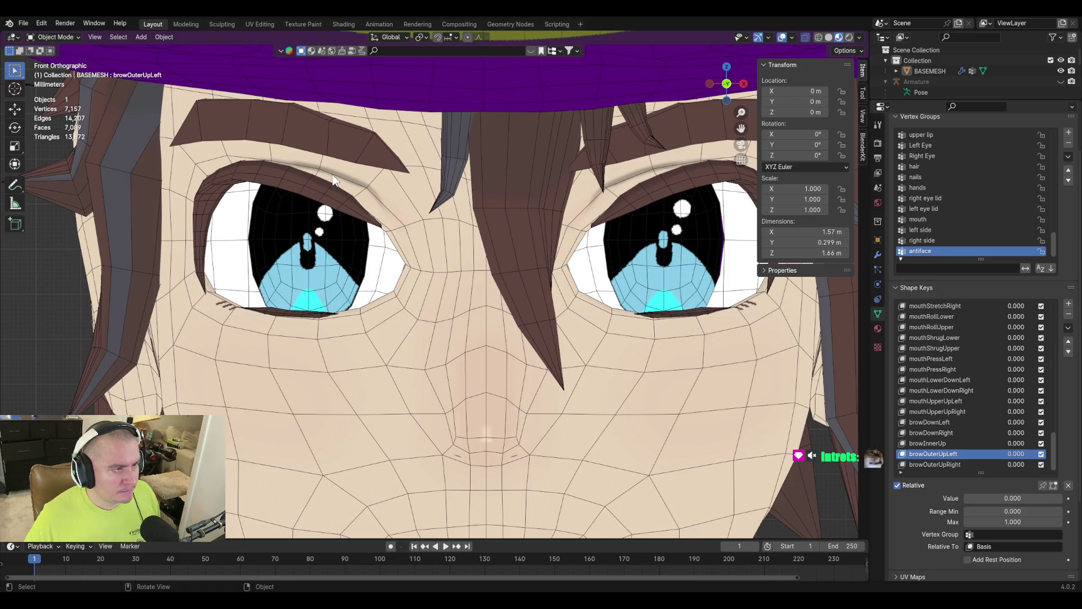
Make a final vertical adjustment so the brow vertex sits near Z 1.520.
key(Tab)
key(Tab)
key(Tab)
key(g)
key(z)
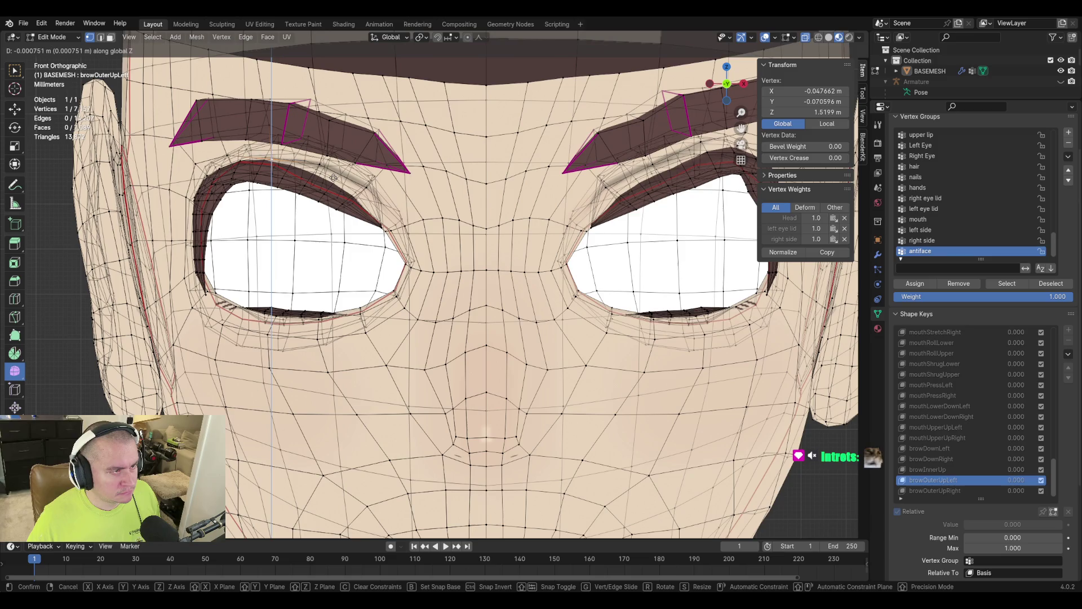
click(334, 176)
key(Tab)
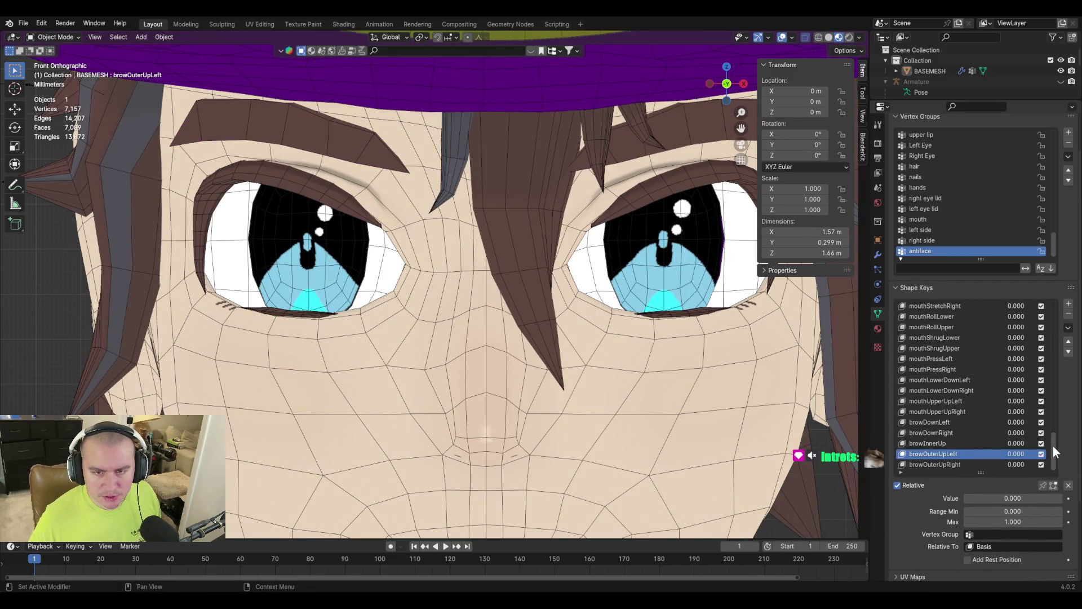
With Basis active, create a new Key 71 shape key using New Shape from Mix.
drag(1053, 445, 1047, 269)
click(913, 306)
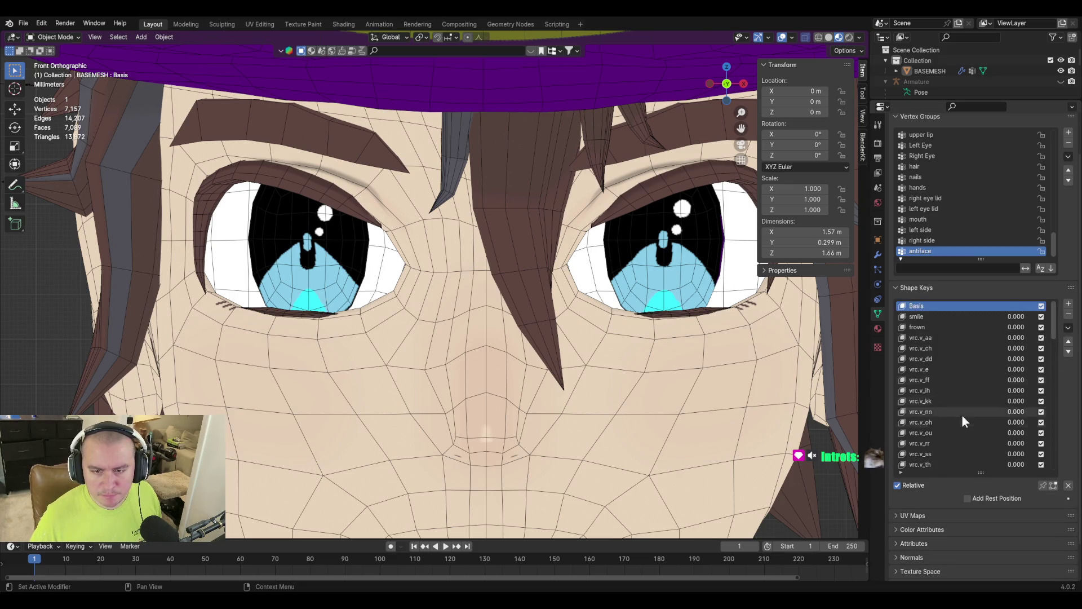
scroll(975, 410, down, 5)
scroll(986, 418, down, 10)
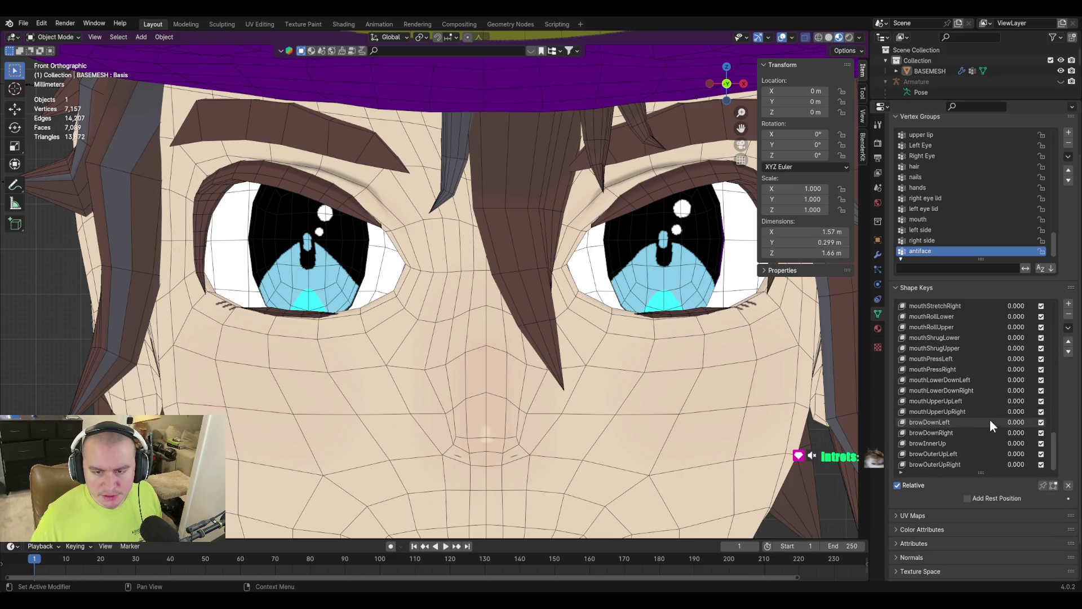
click(1068, 327)
click(1053, 339)
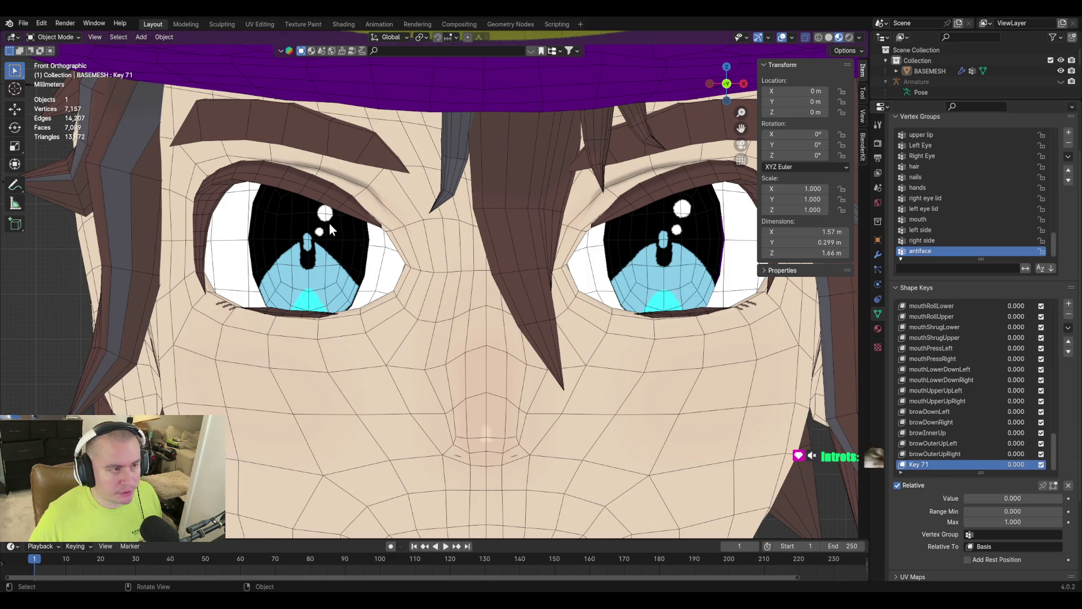
Set a brow vertex's Z in browOuterUpLeft to 1.51961 m.
key(Tab)
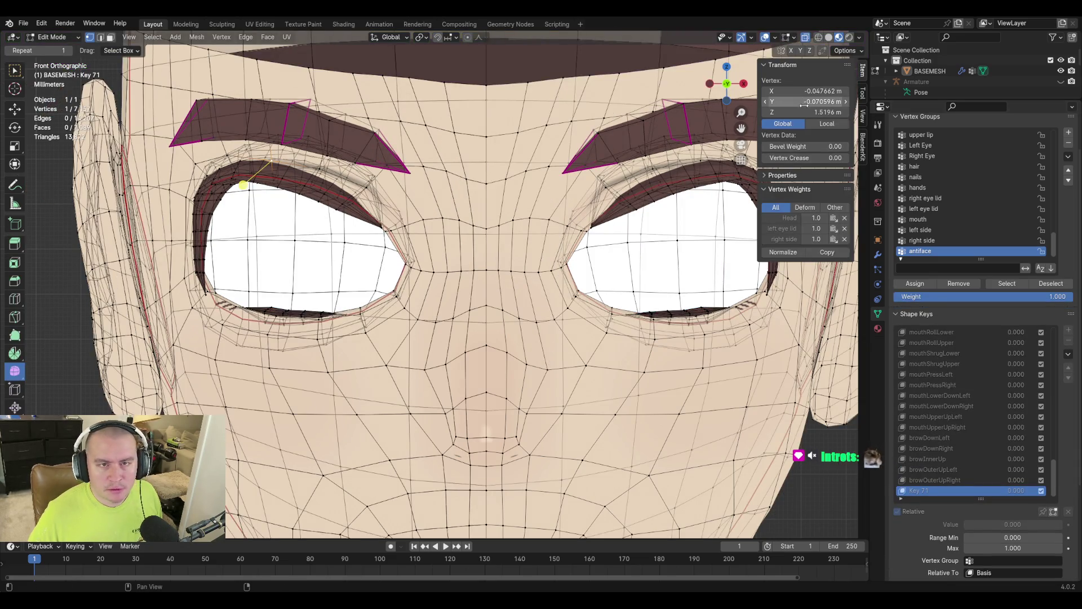
click(815, 111)
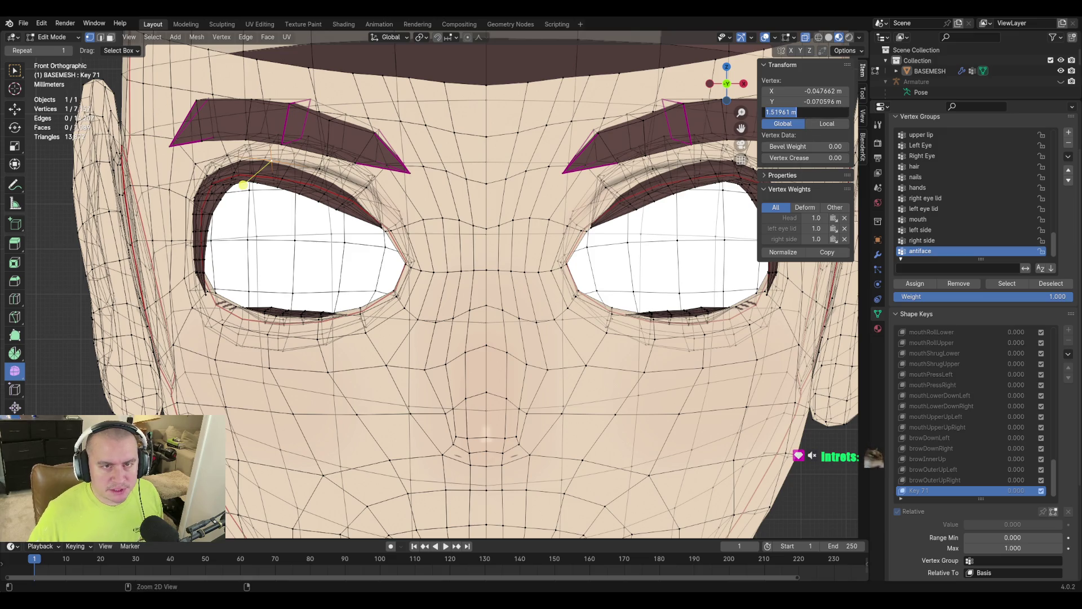
click(929, 483)
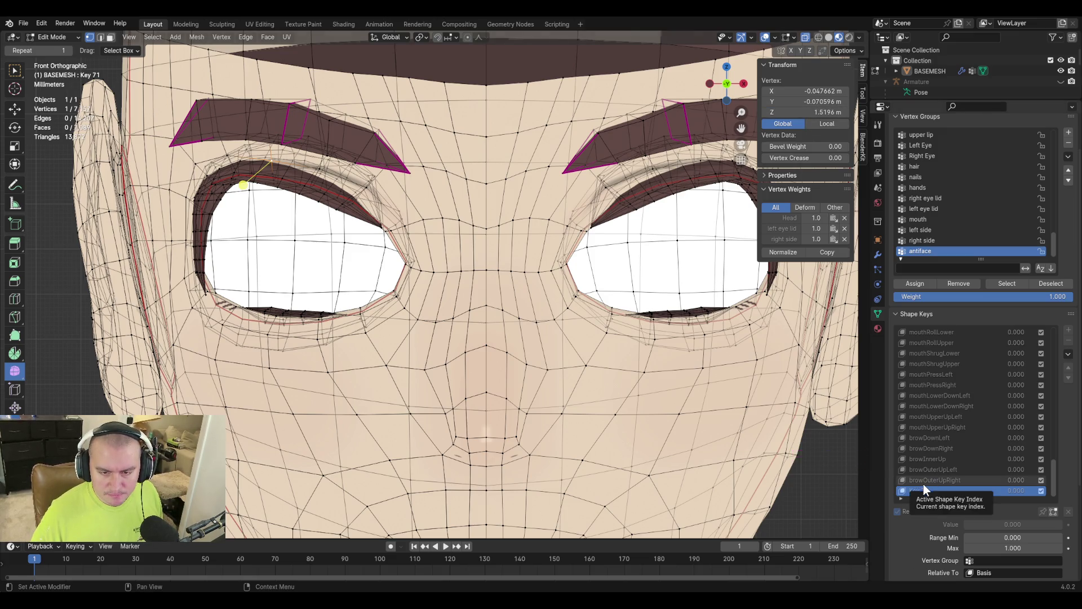
click(930, 469)
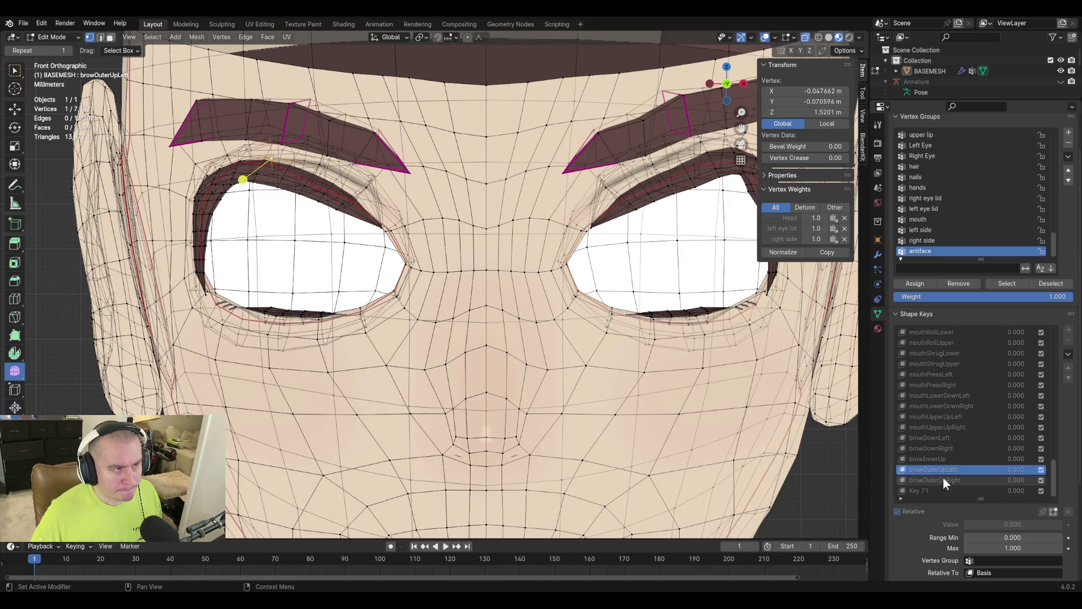
click(812, 112)
text(1.51961 m)
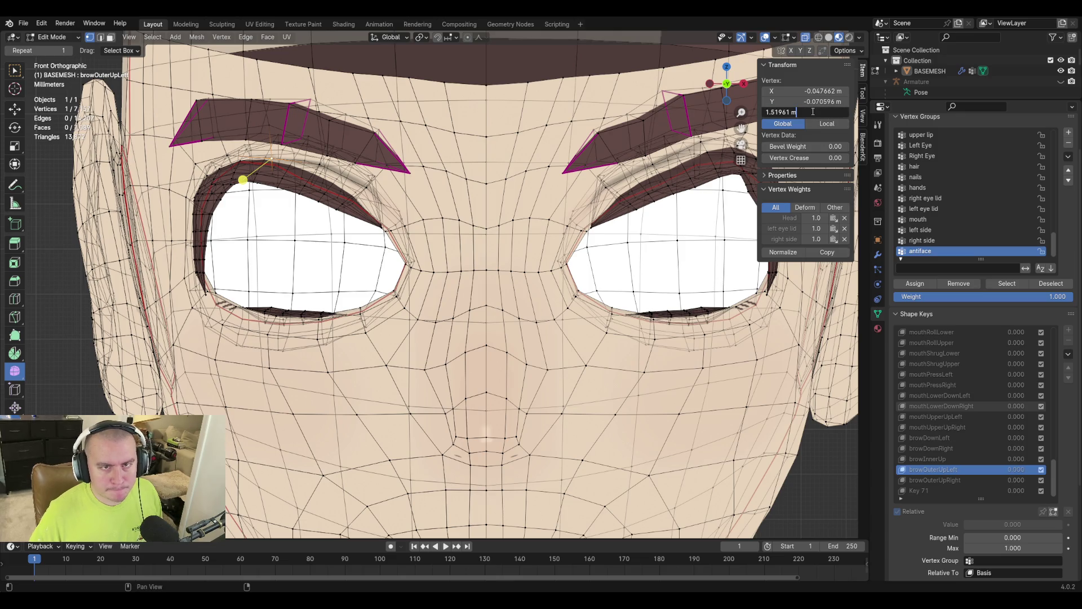
key(Return)
key(Tab)
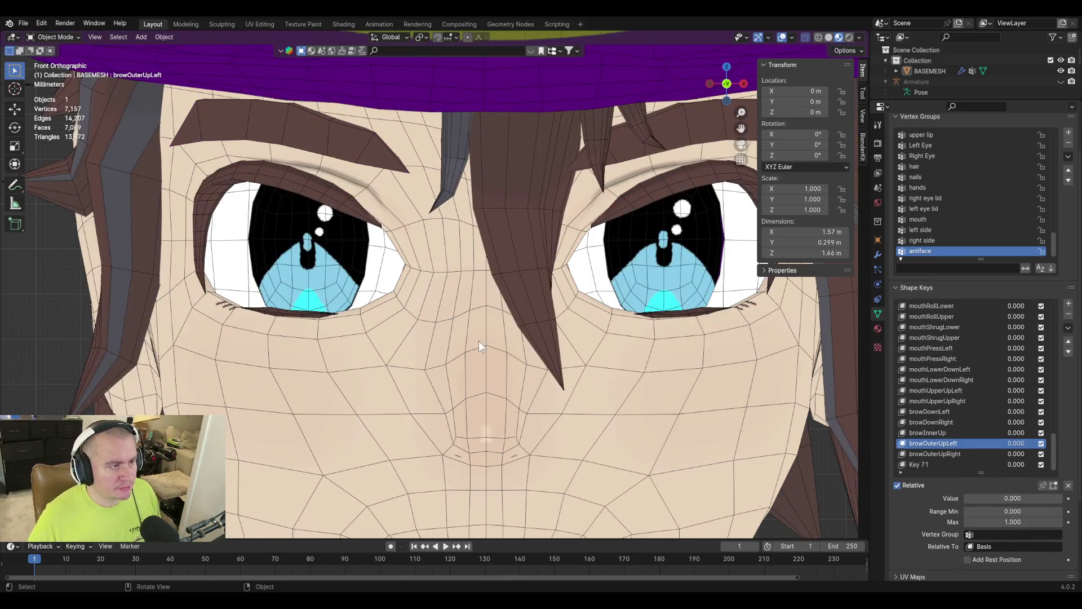
Copy Key 71's vertex height of 1.5178 m into browOuterUpLeft's brow vertex.
mouse_move(986, 502)
mouse_down()
mouse_move(1063, 501)
mouse_move(965, 501)
mouse_up()
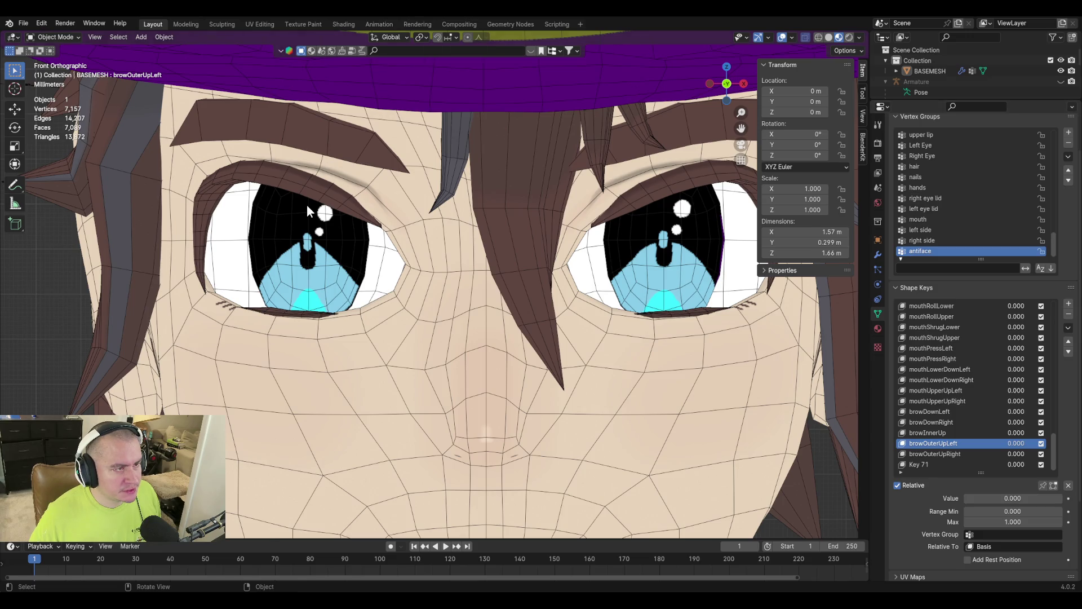
key(Tab)
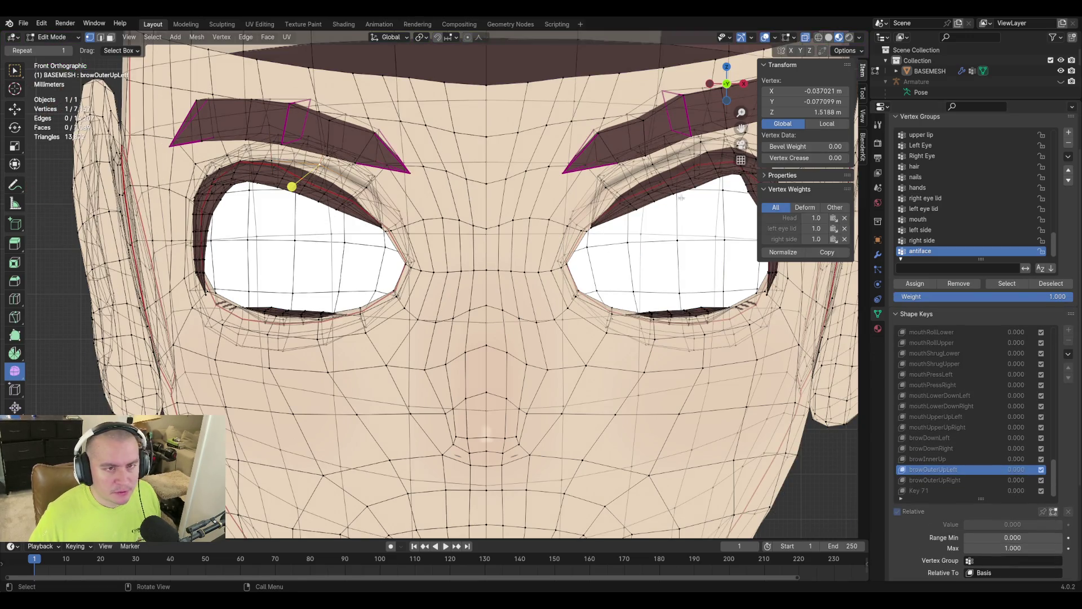
click(949, 491)
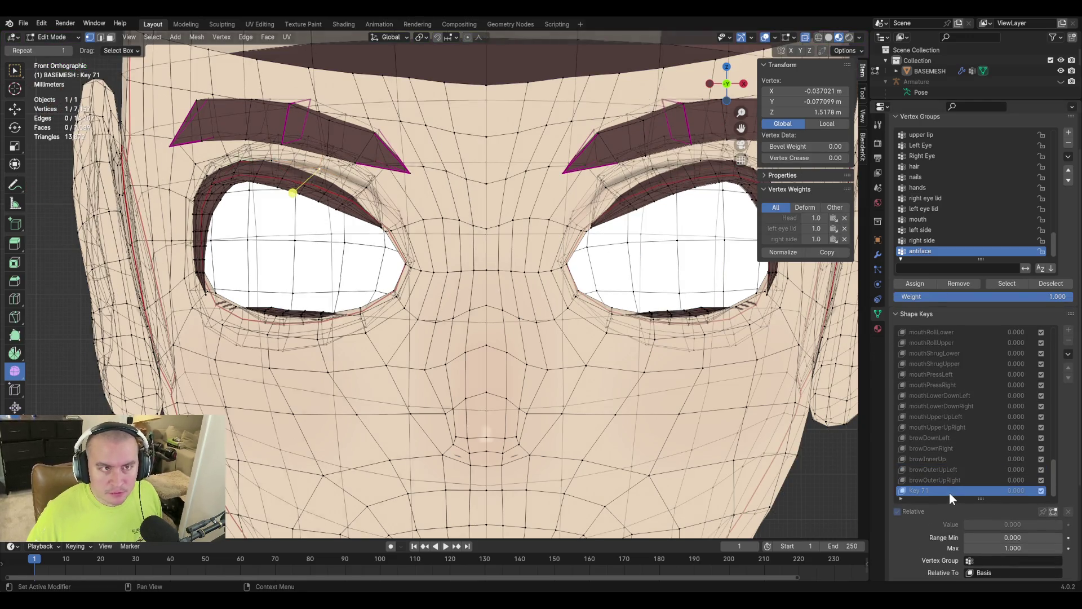
click(768, 112)
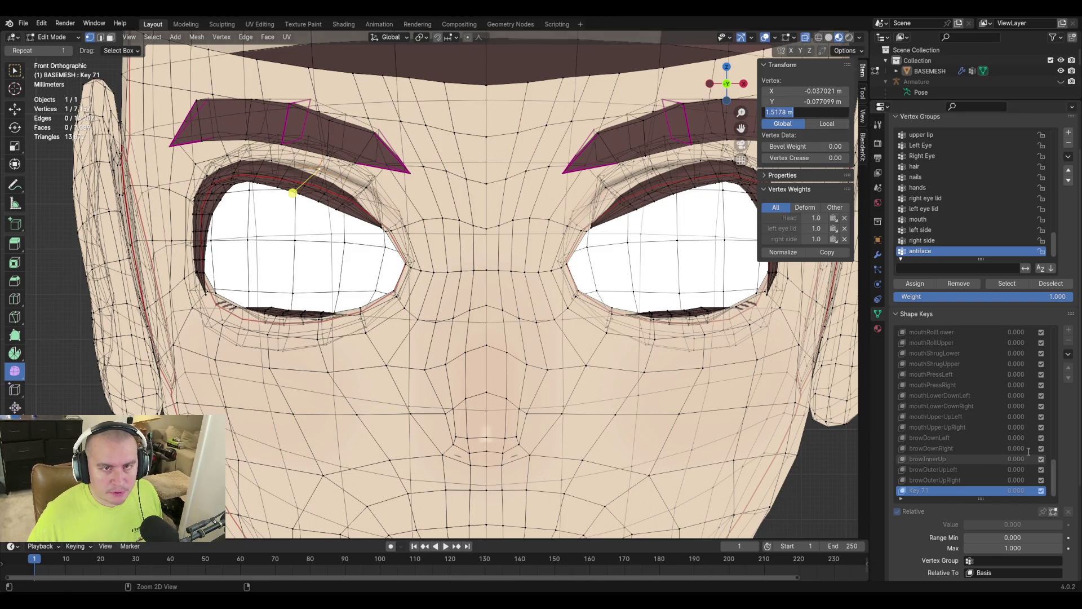
click(940, 471)
click(941, 470)
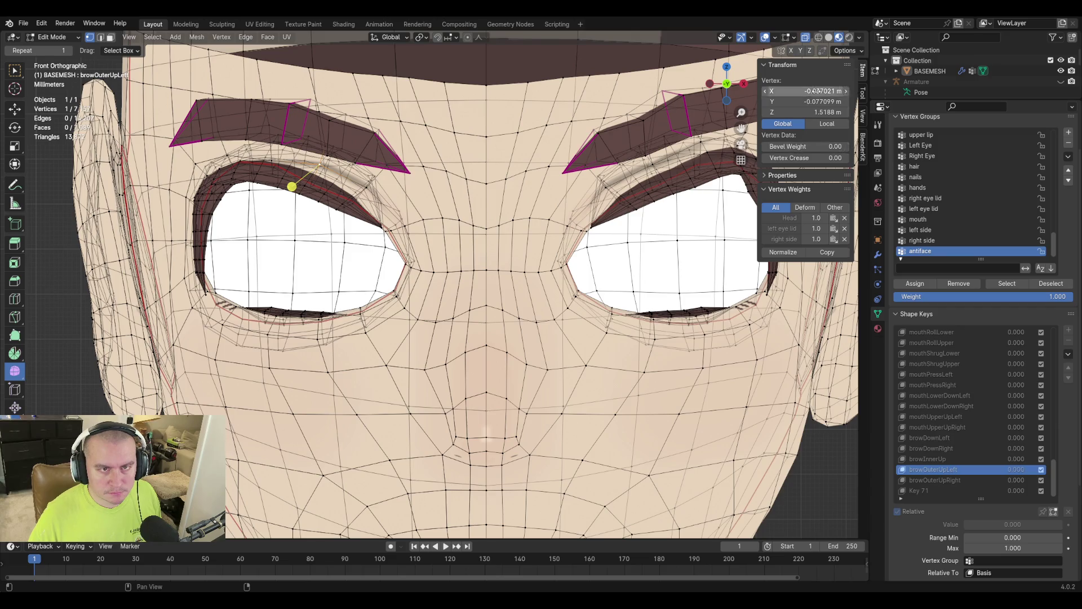
key(ctrl+v)
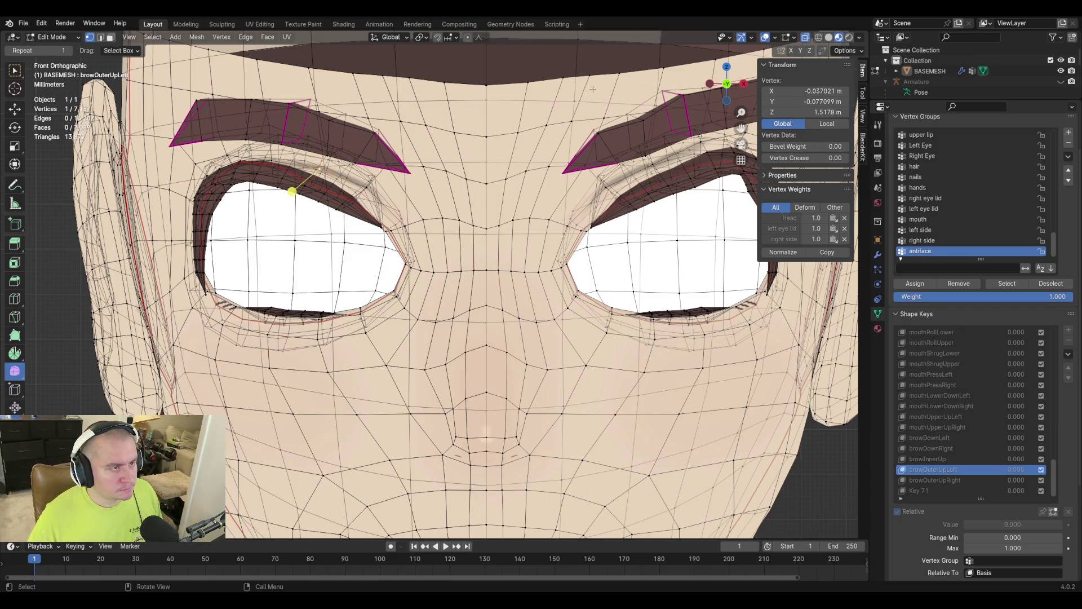
key(Tab)
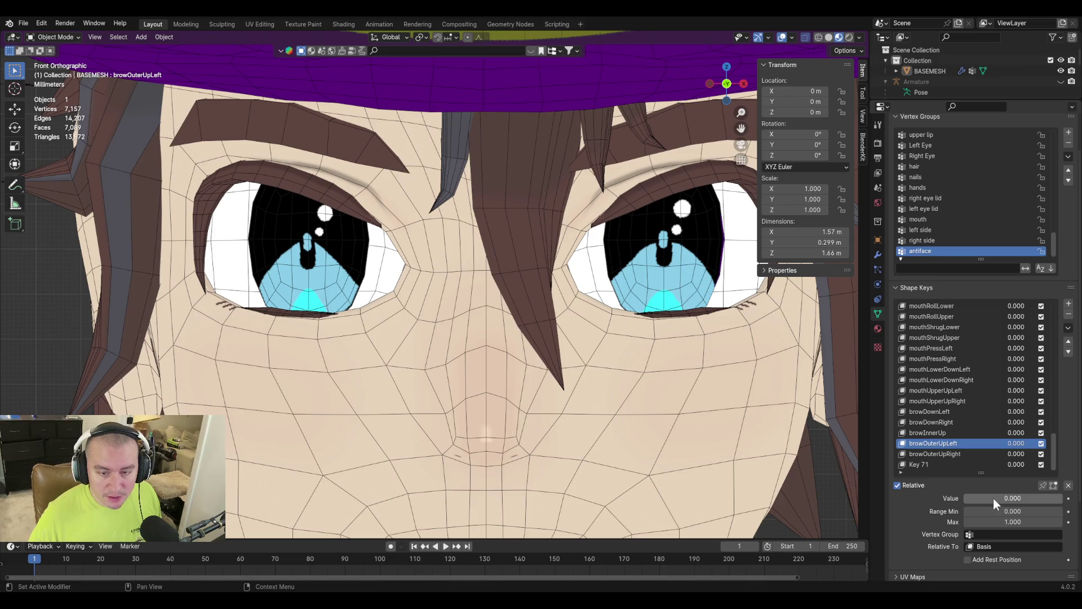
Preview browOuterUpLeft at half strength and fly the view in close to the brow.
mouse_move(992, 499)
mouse_down()
mouse_move(1025, 499)
mouse_move(965, 499)
mouse_move(1064, 498)
mouse_move(965, 499)
mouse_up()
key(Tab)
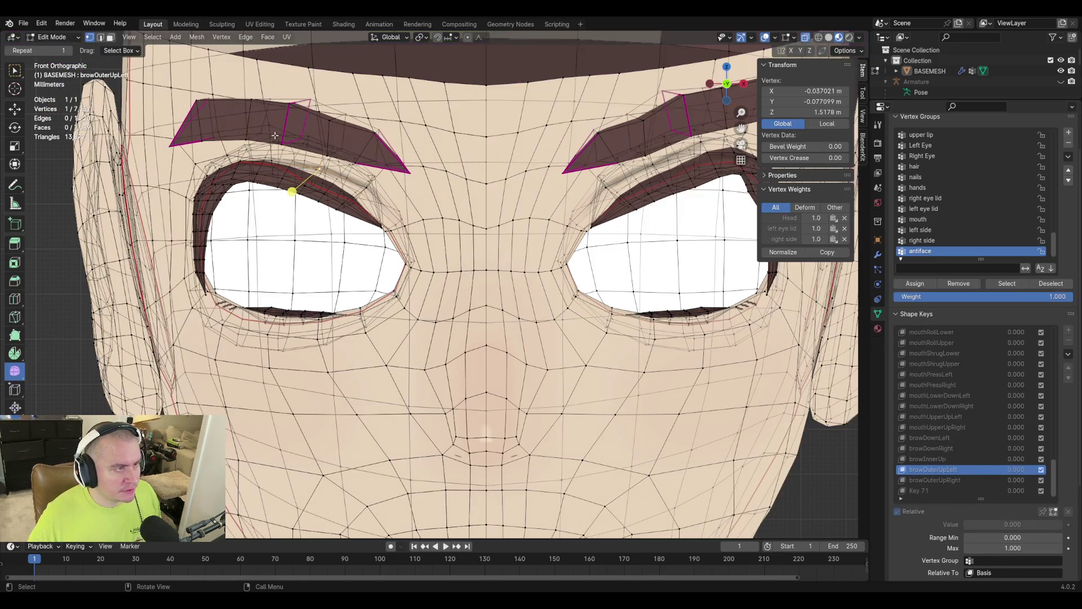
key(shift+grave)
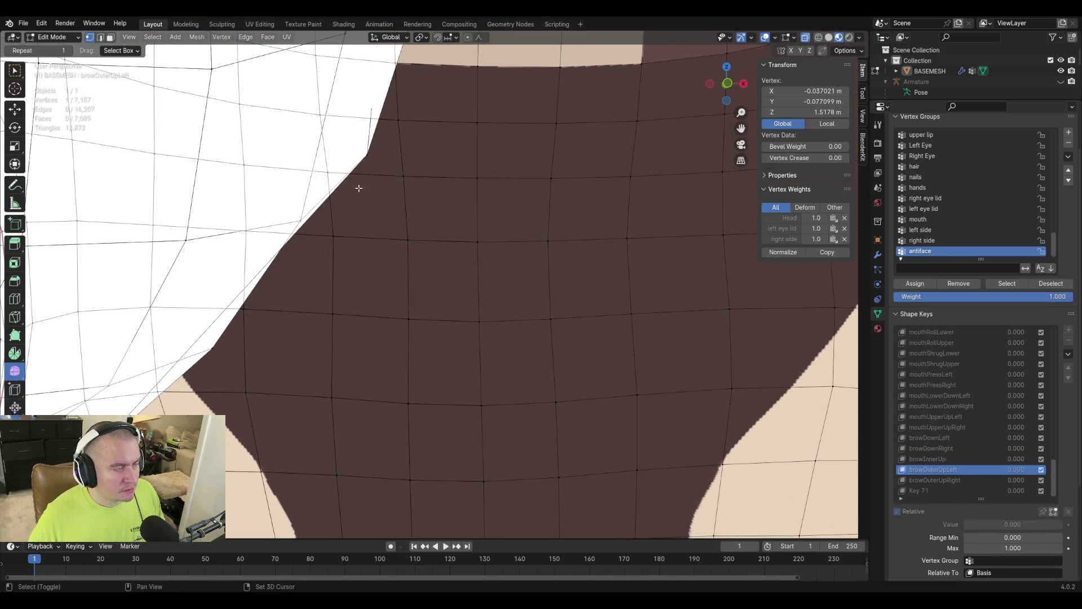
key(s)
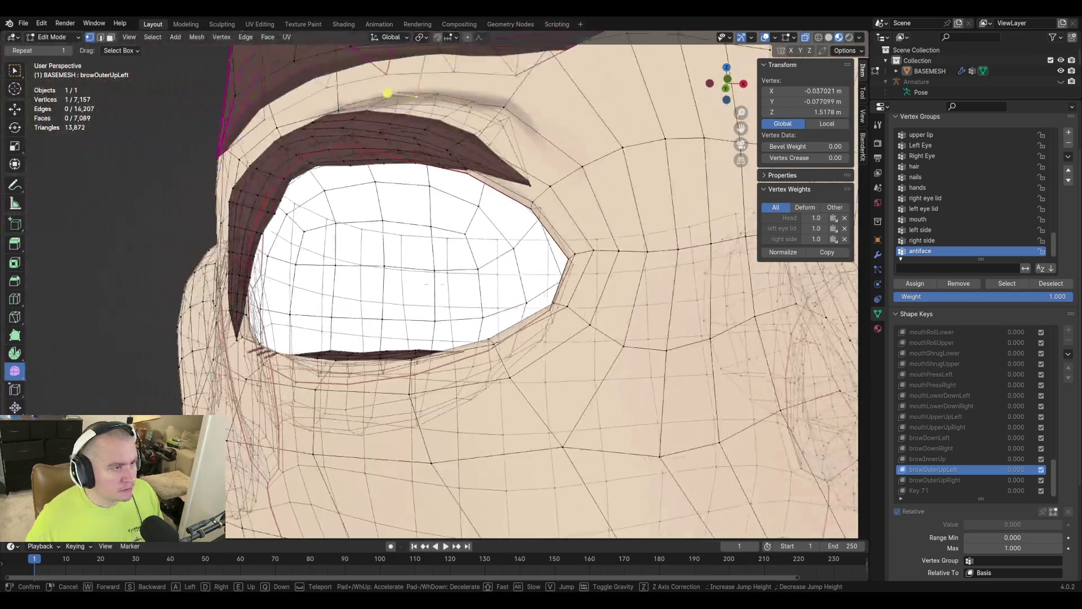
key(s)
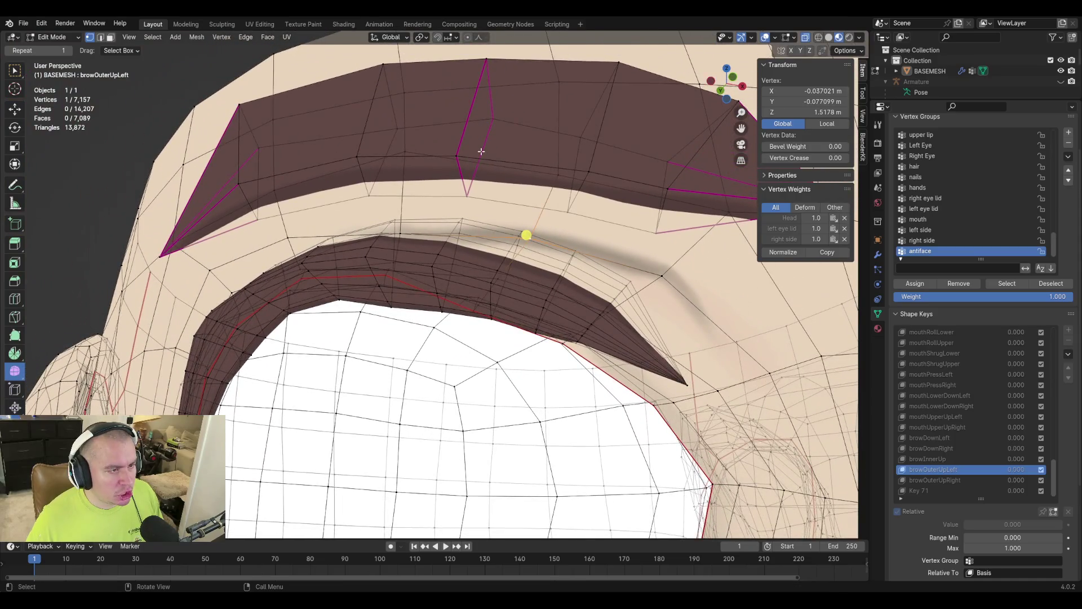
click(480, 148)
key(Tab)
key(Tab)
key(Tab)
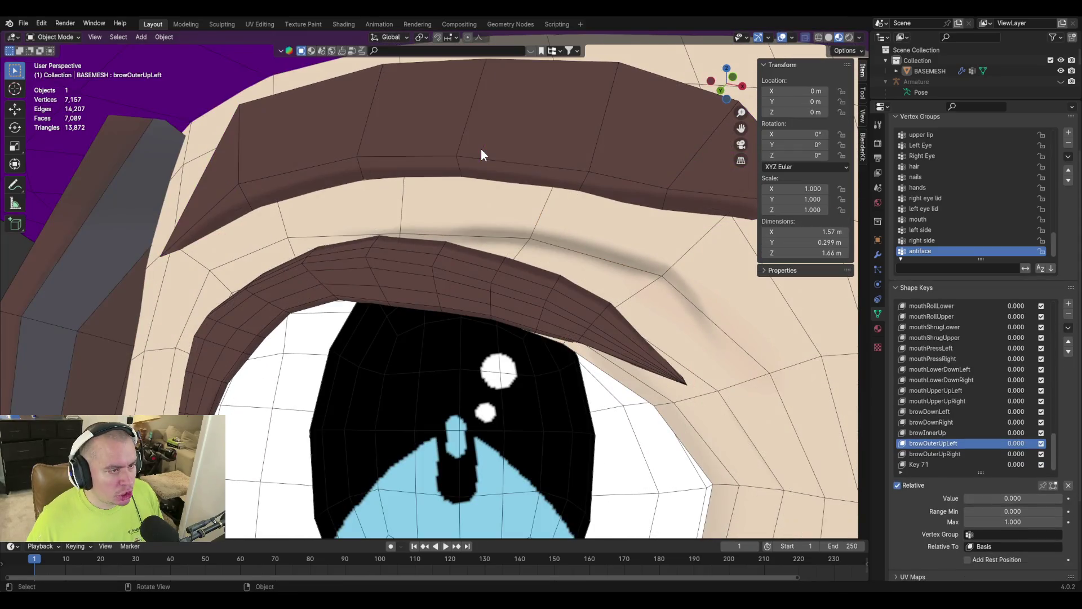
key(Tab)
key(Tab)
key(Tab)
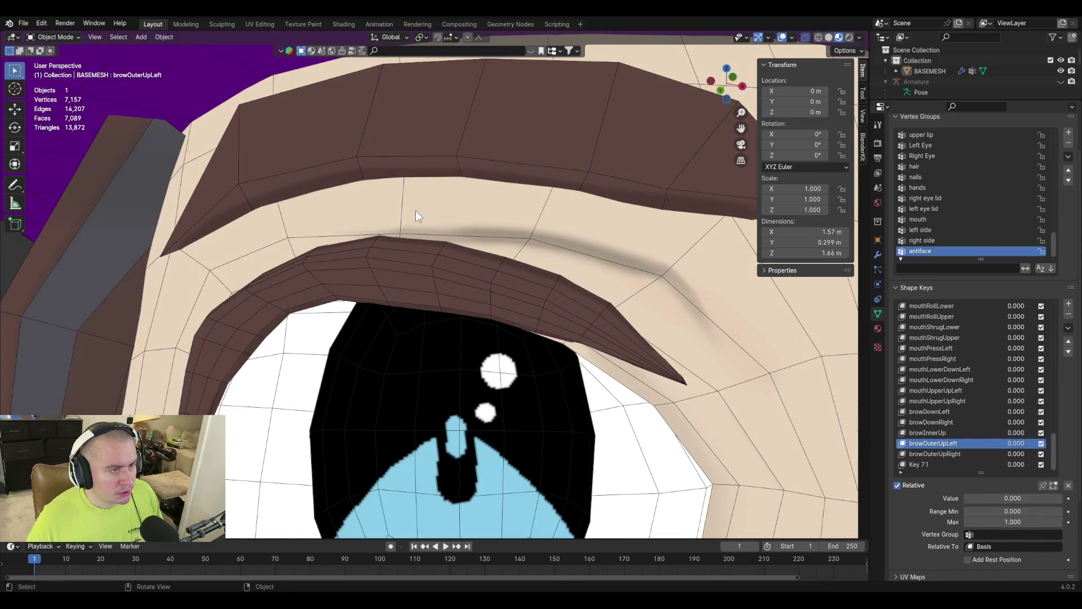
Paste Key 71's height of 1.5246 m into another browOuterUpLeft brow vertex's Z.
key(Tab)
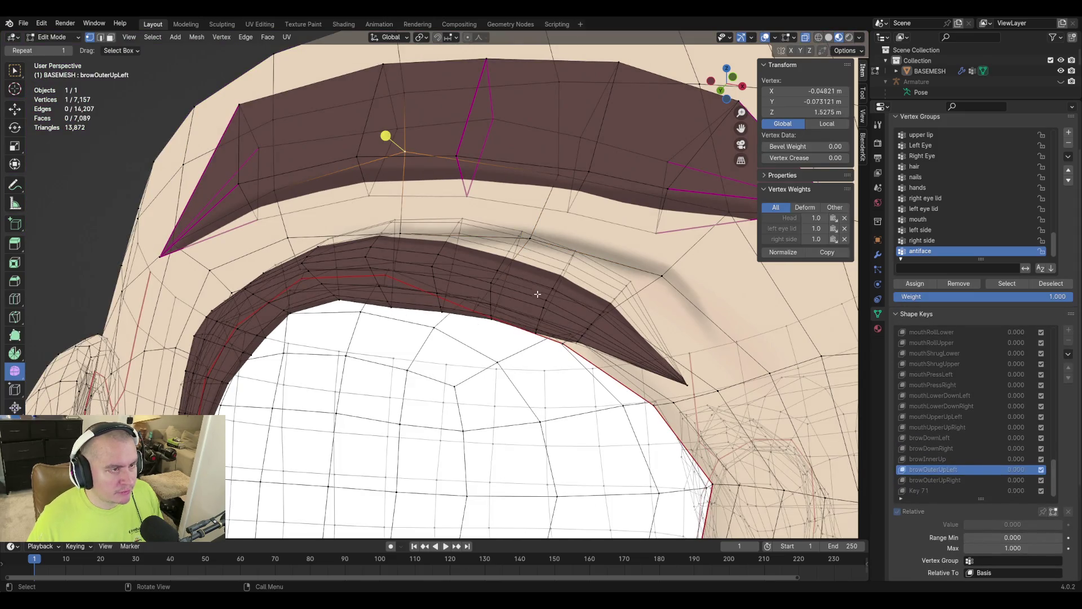
click(947, 490)
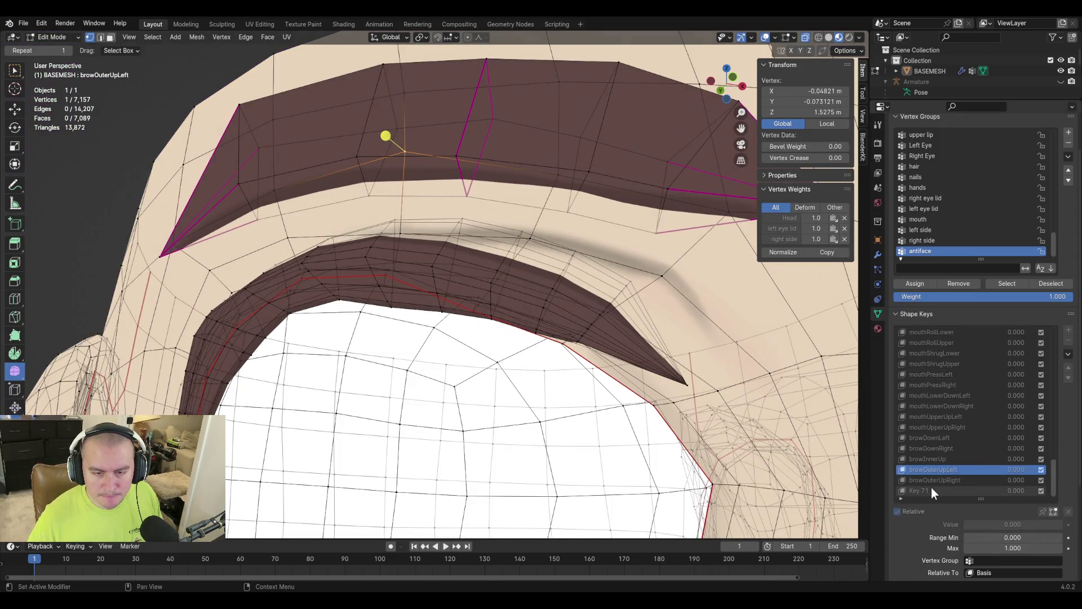
click(820, 112)
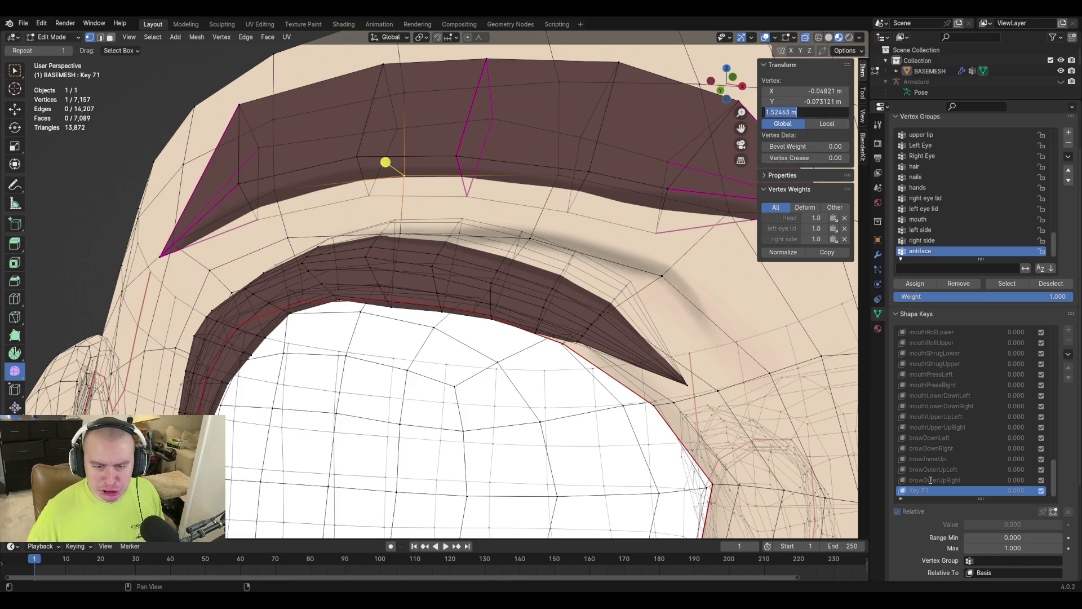
click(945, 471)
click(948, 470)
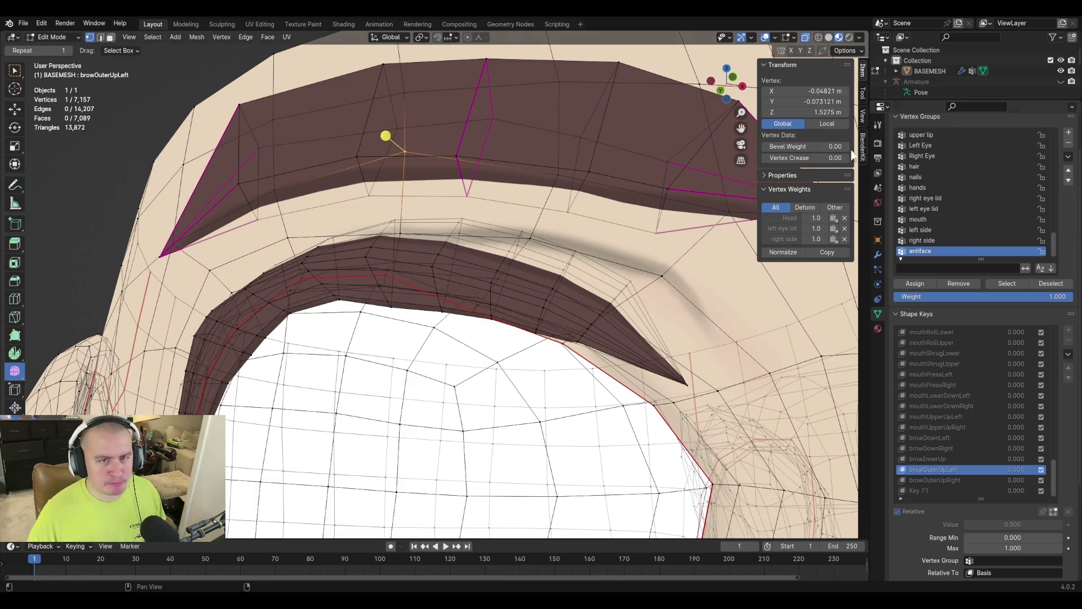
click(816, 112)
key(ctrl+v)
key(Return)
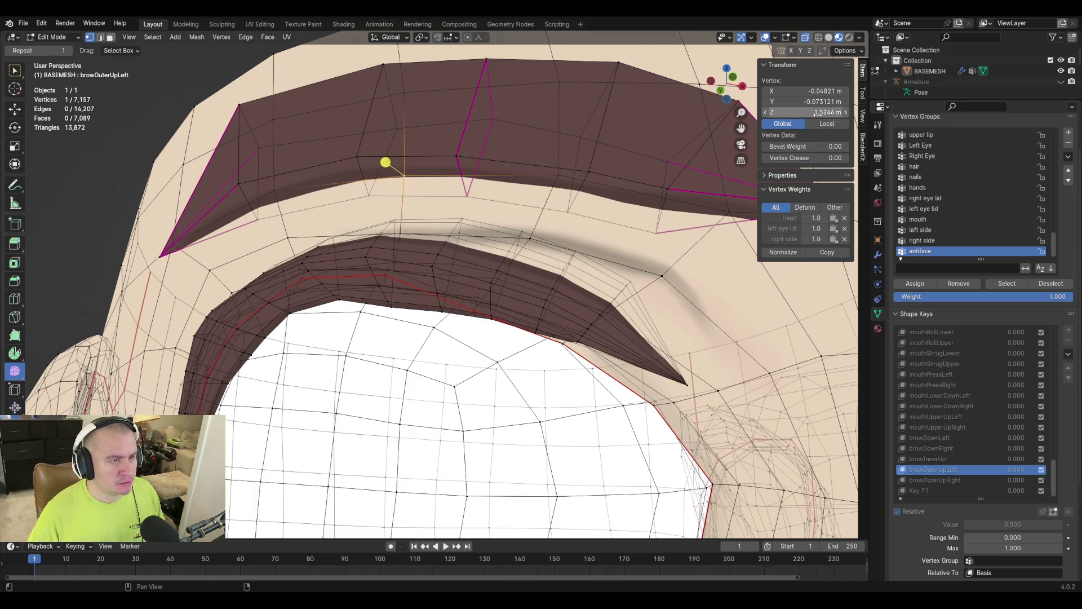
key(Tab)
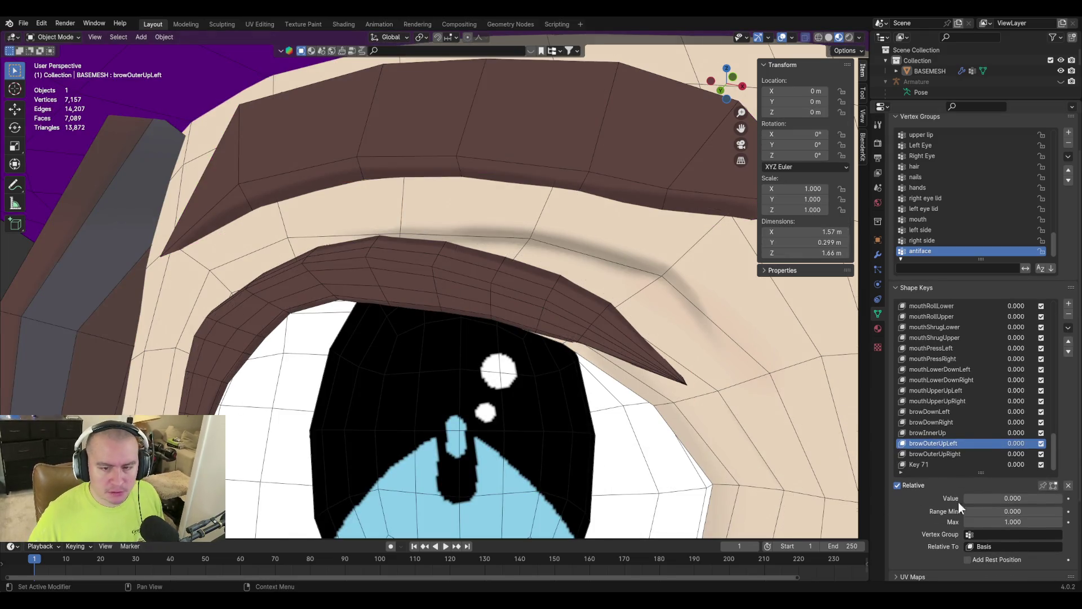
Preview browOuterUpLeft at full strength, then reset its value to zero.
mouse_move(985, 497)
mouse_down()
mouse_move(1063, 497)
mouse_move(965, 498)
mouse_move(1050, 498)
mouse_up()
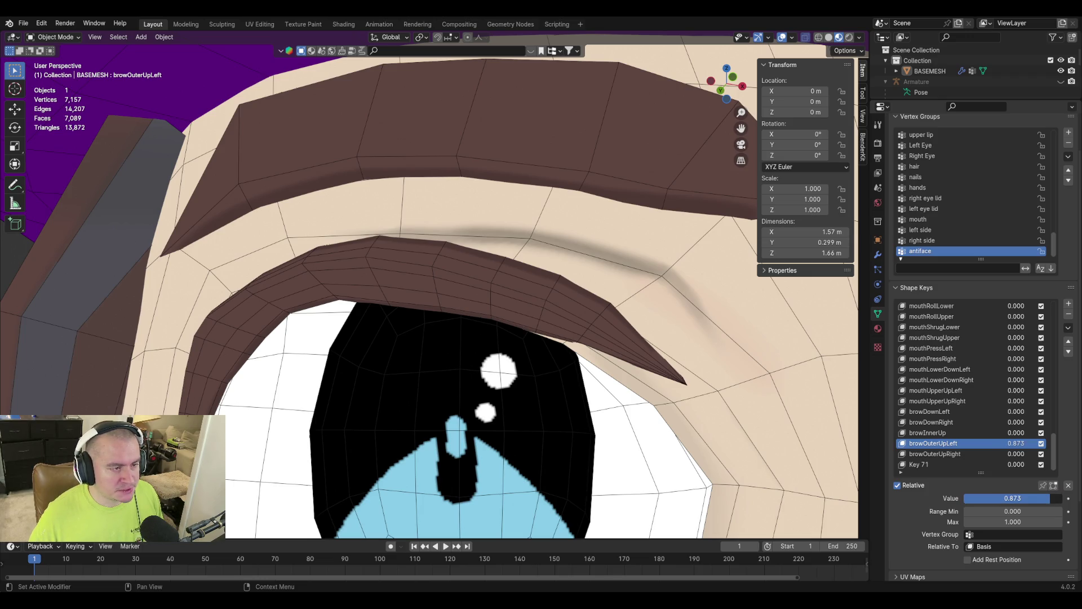
key(BackSpace)
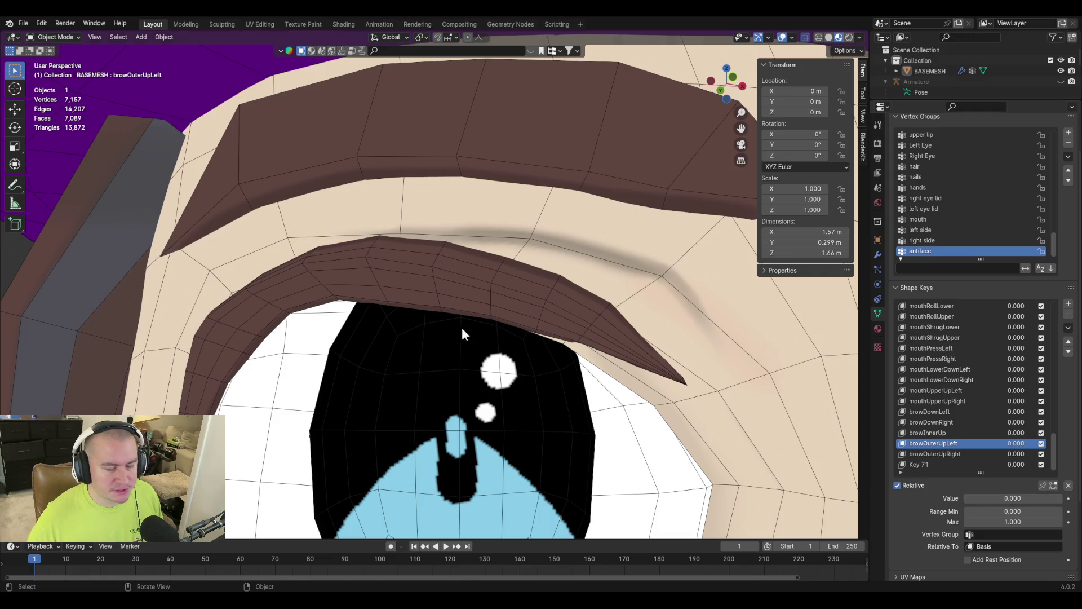
key(Tab)
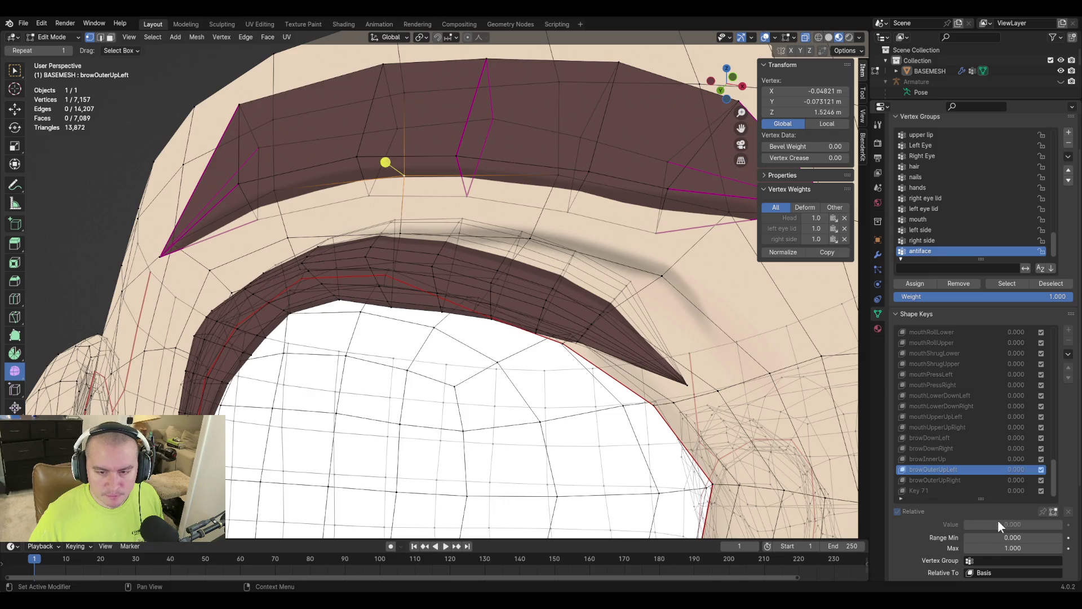
Set browOuterUpLeft's Range Min to 0.000 and return to Object Mode.
double_click(1013, 537)
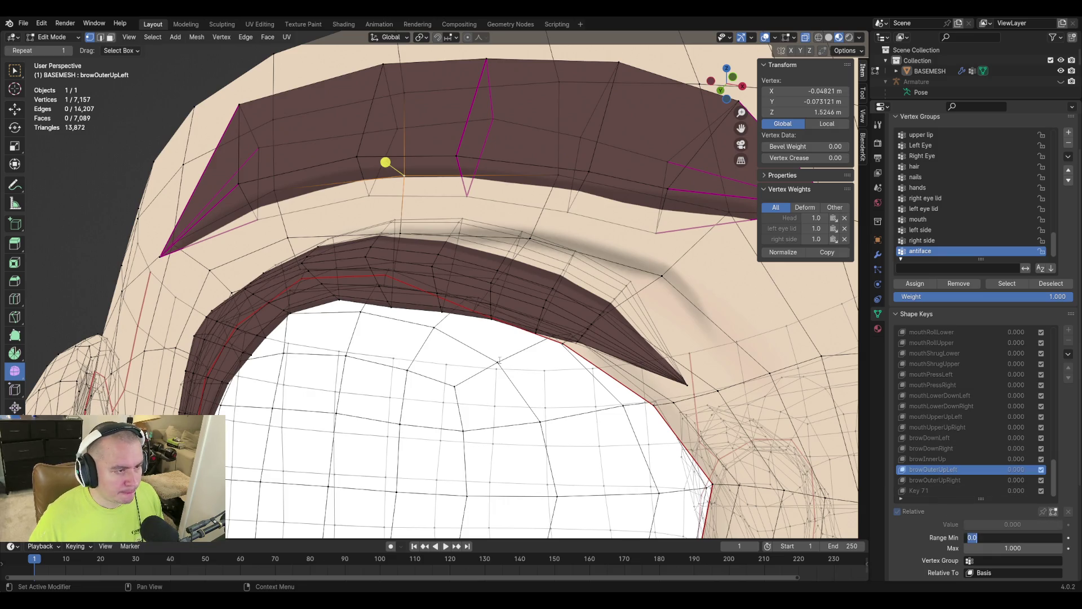
key(Return)
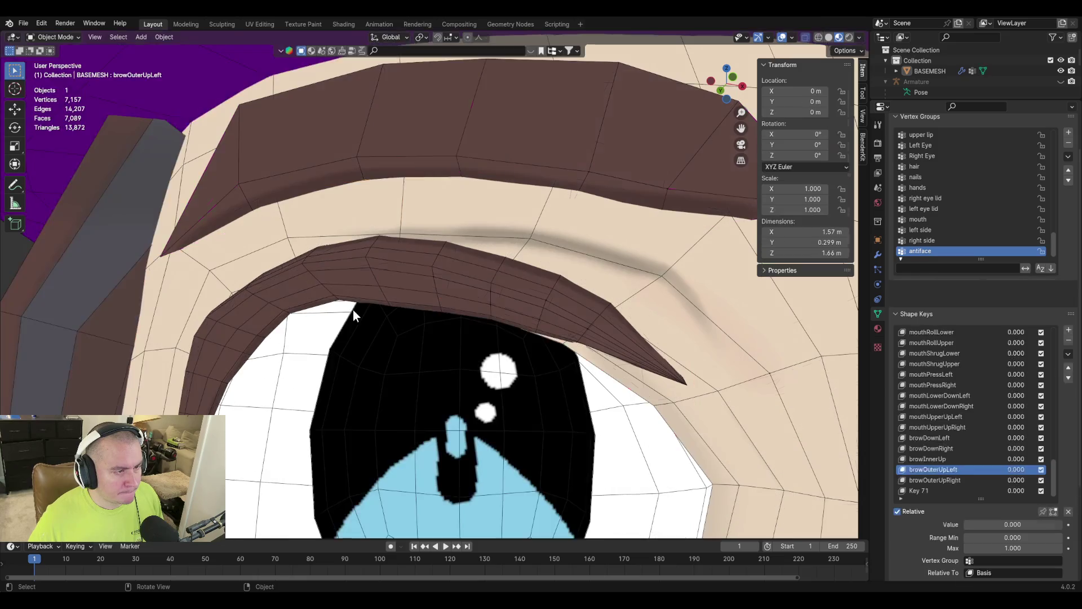
key(Tab)
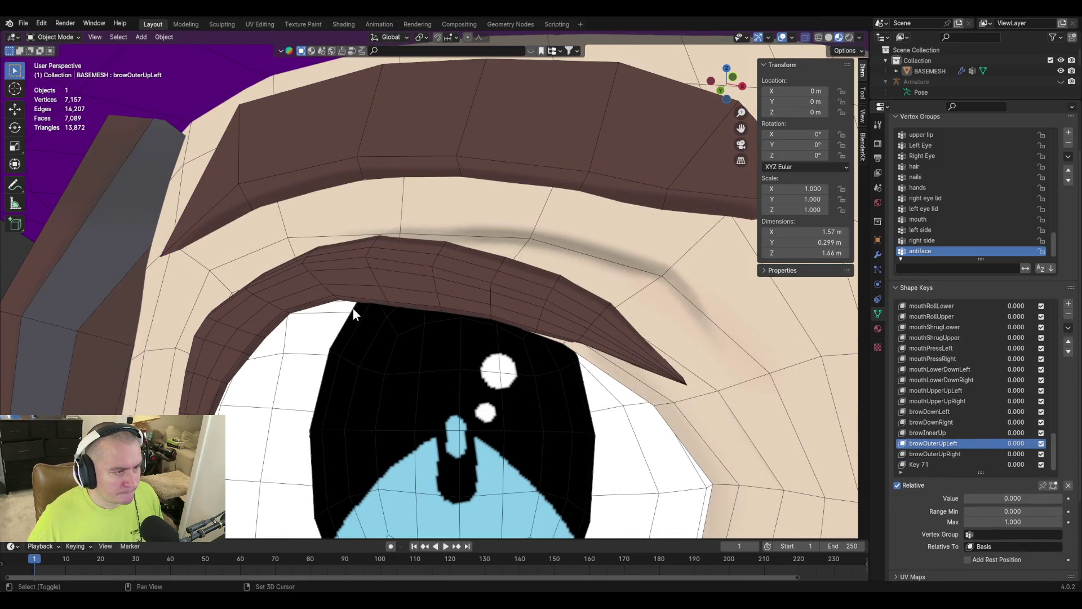
key(shift+grave)
key(w)
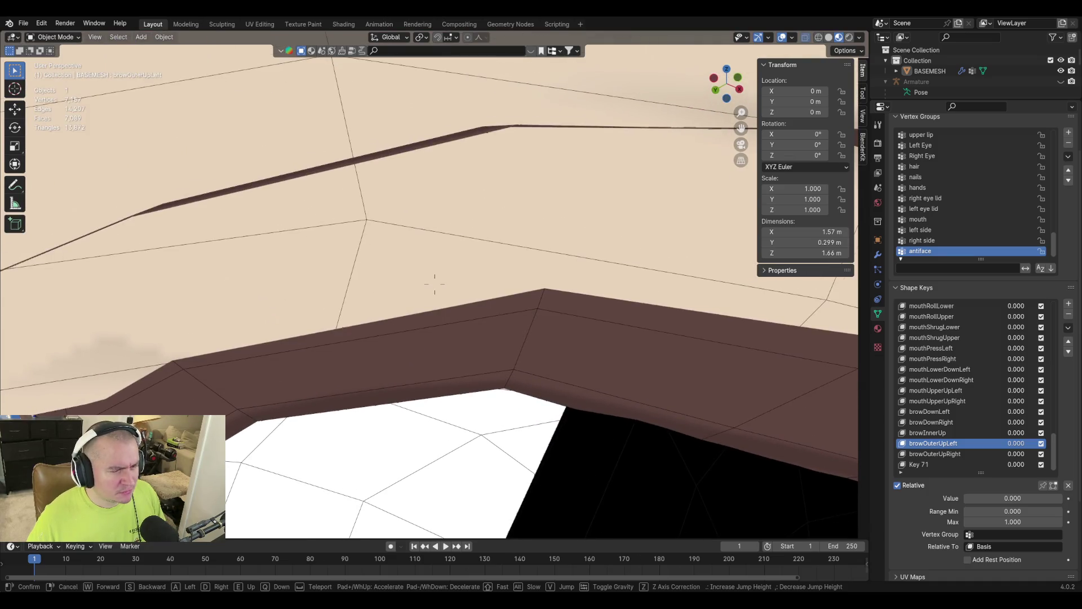
Leave walk navigation, enter Edit Mode, and pick a vertex on the brow edge.
click(355, 314)
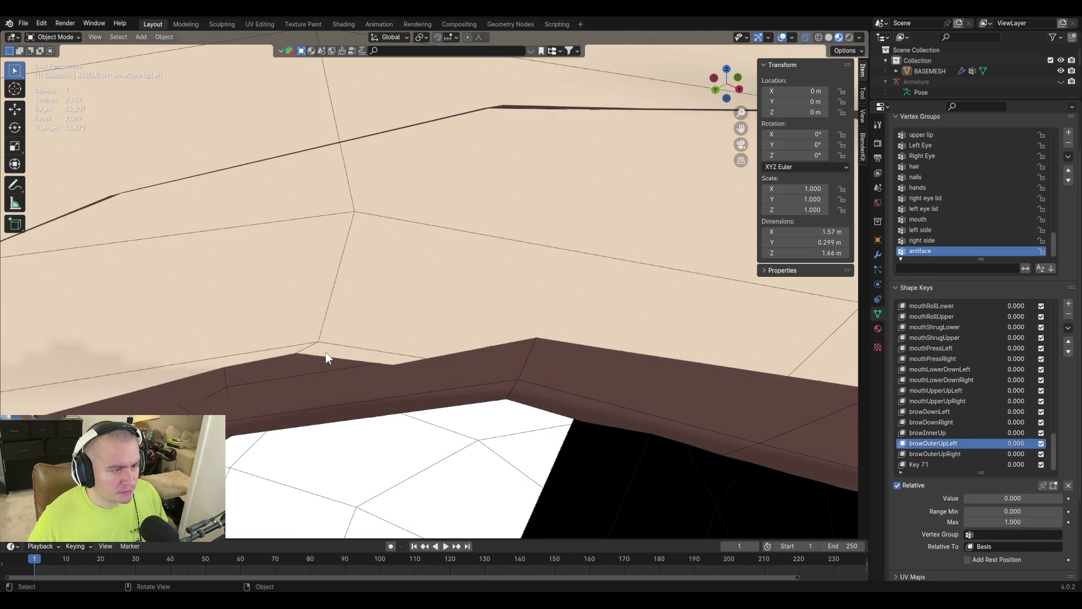
key(Tab)
click(330, 230)
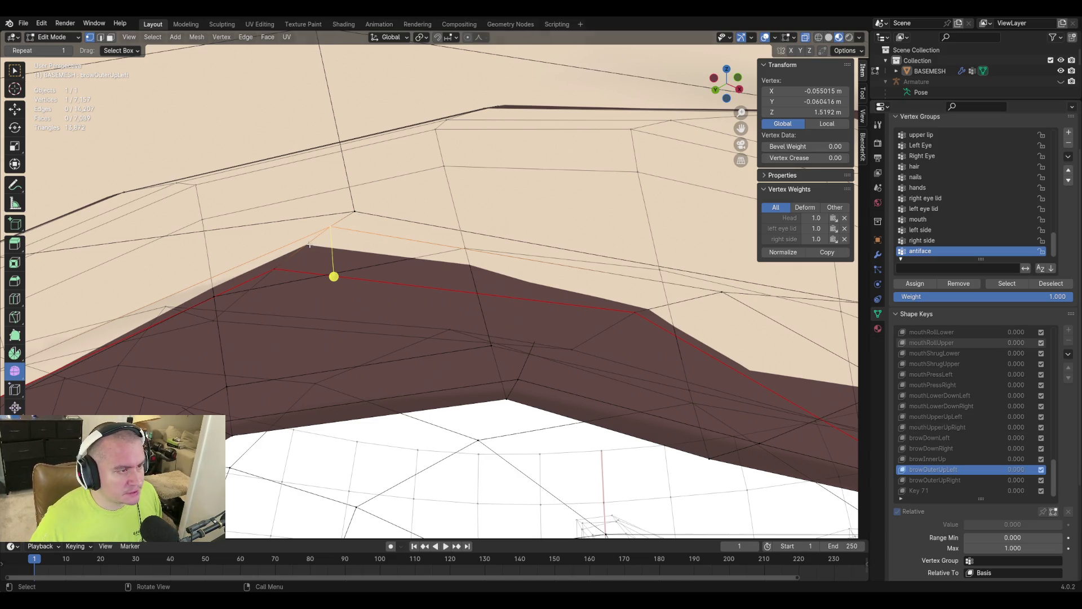
Select the brow-corner vertex and a neighbouring brow vertex.
click(303, 214)
click(333, 233)
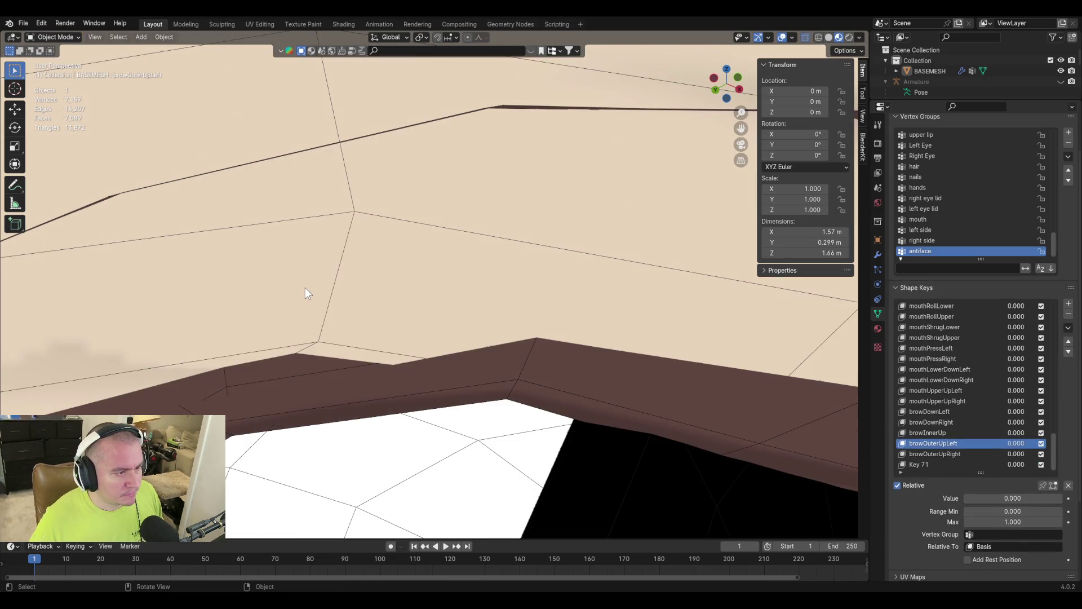
click(338, 277)
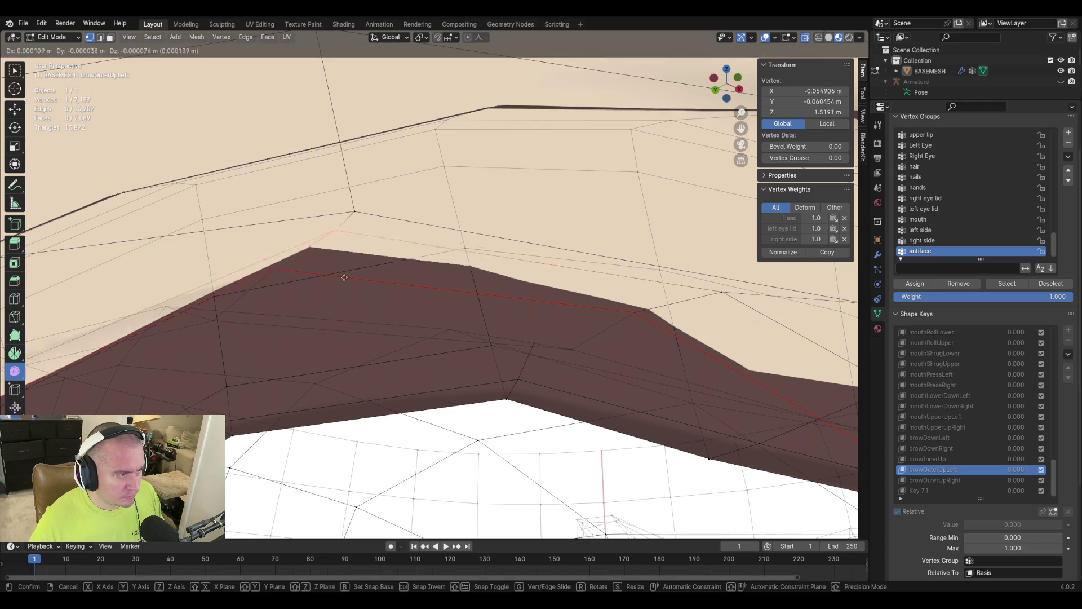
key(Tab)
key(Tab)
shift+click(274, 270)
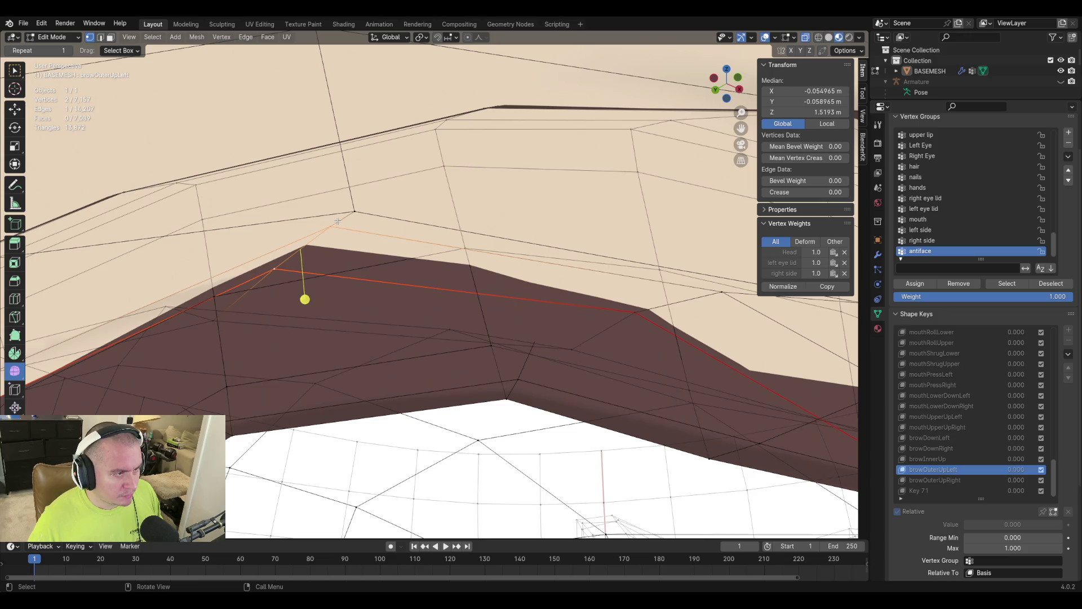
scroll(337, 221, down, 10)
middle_drag(337, 220, 365, 307)
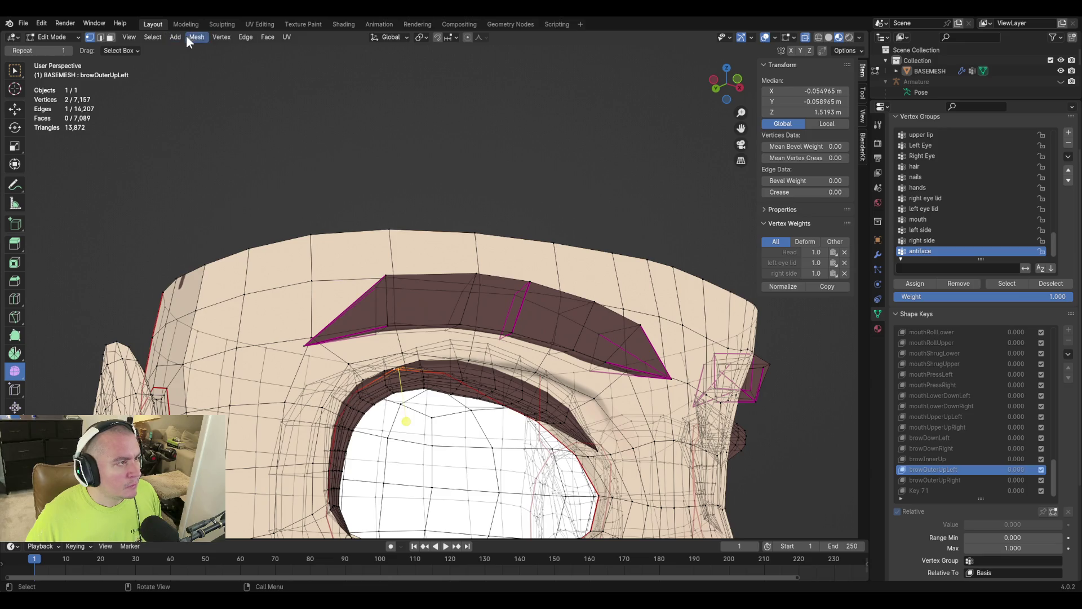
Propagate the selected brow vertices to all shapes and return to Object Mode.
click(222, 37)
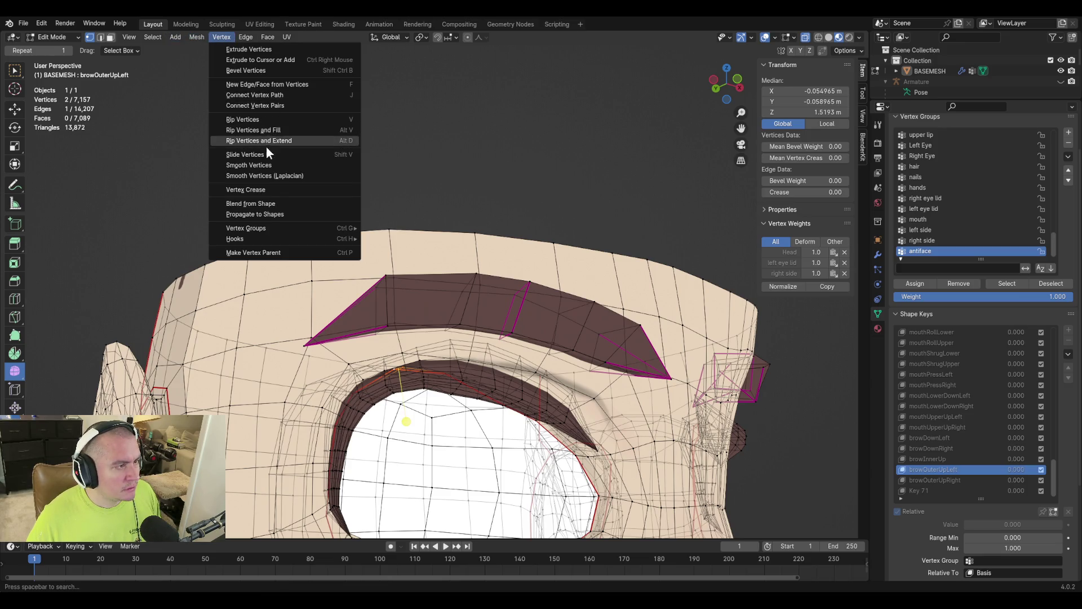
click(258, 214)
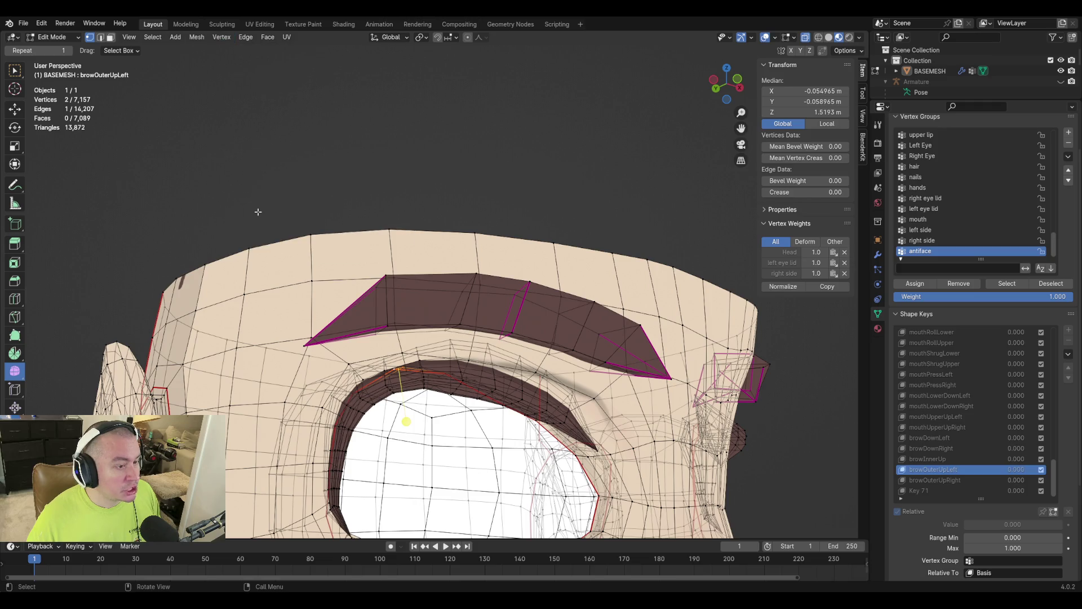
key(Tab)
middle_drag(398, 276, 374, 275)
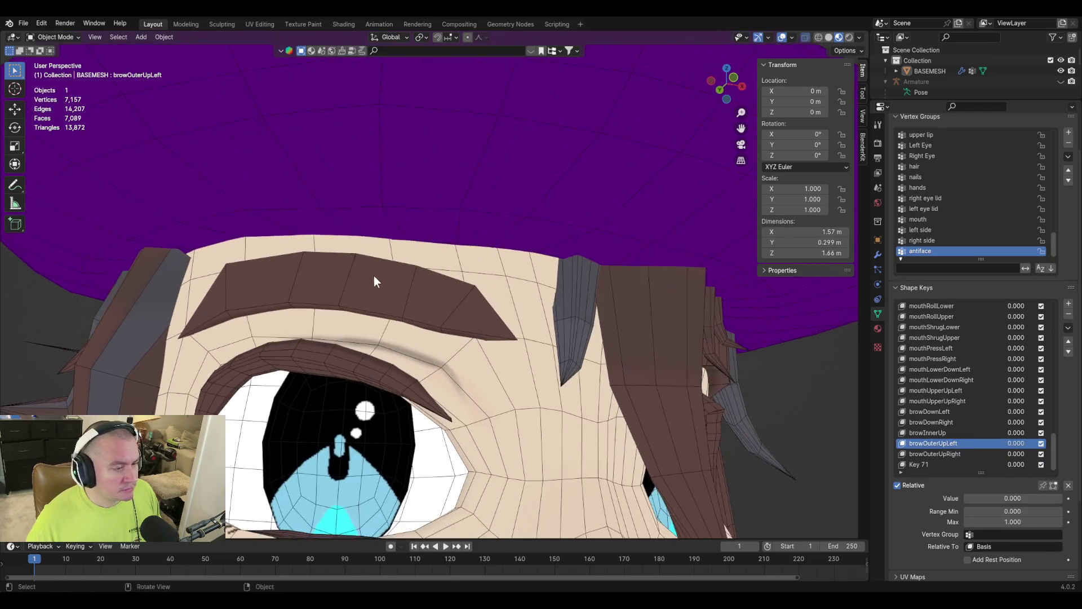
Test the browOuterUpLeft deformation by sliding its value from 0 to 1.
shift+scroll(391, 275, down, 3)
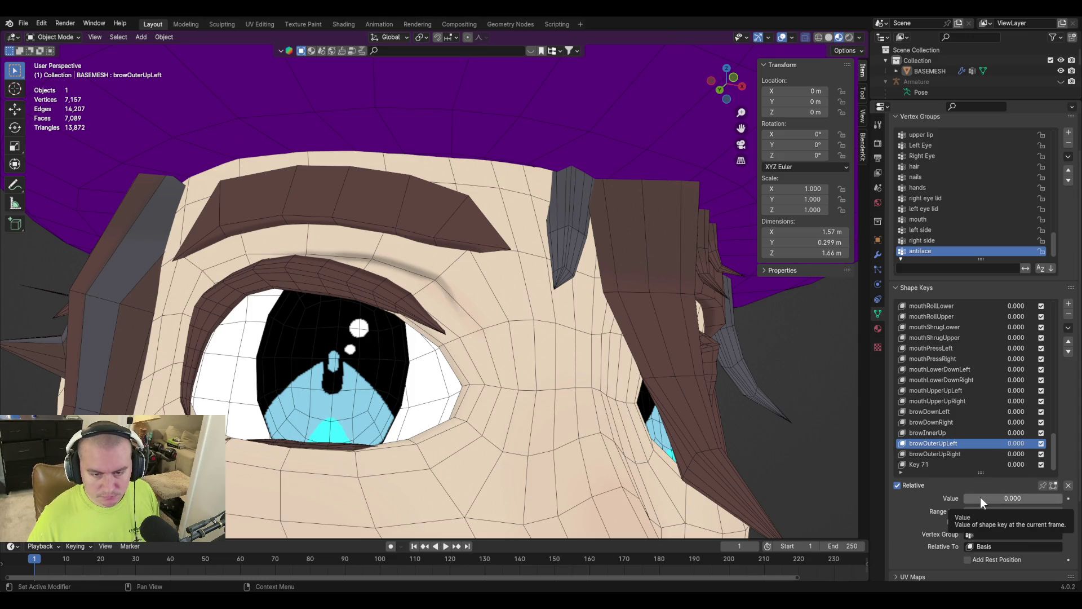
mouse_move(980, 499)
mouse_down()
mouse_move(970, 500)
mouse_move(1061, 500)
mouse_move(965, 500)
mouse_move(1062, 500)
mouse_up()
middle_drag(733, 395, 586, 341)
scroll(586, 342, up, 2)
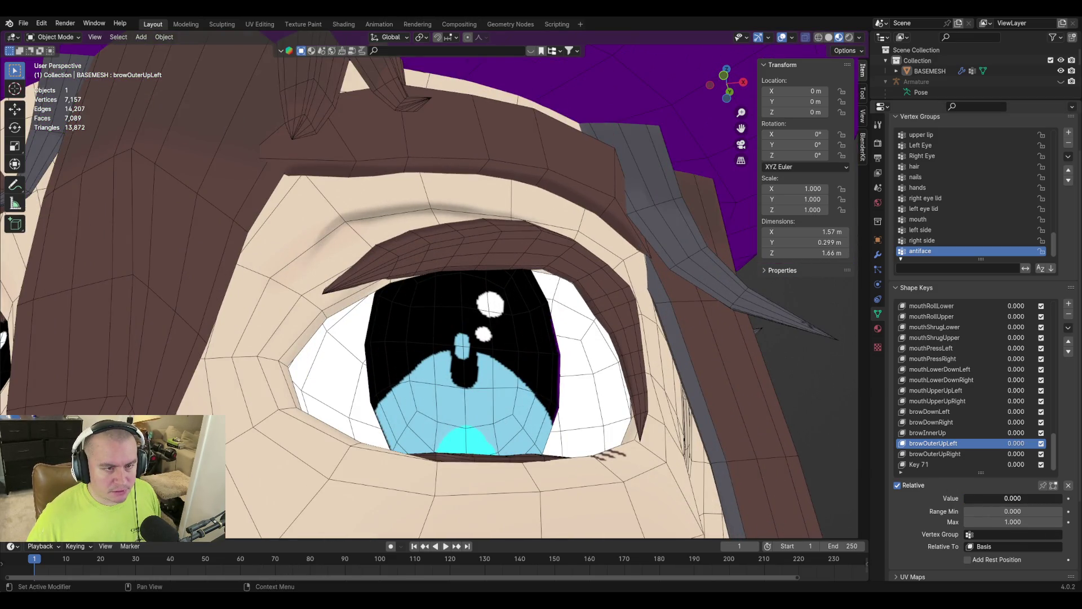
mouse_move(1013, 498)
mouse_down()
mouse_move(992, 498)
mouse_move(1013, 498)
mouse_up()
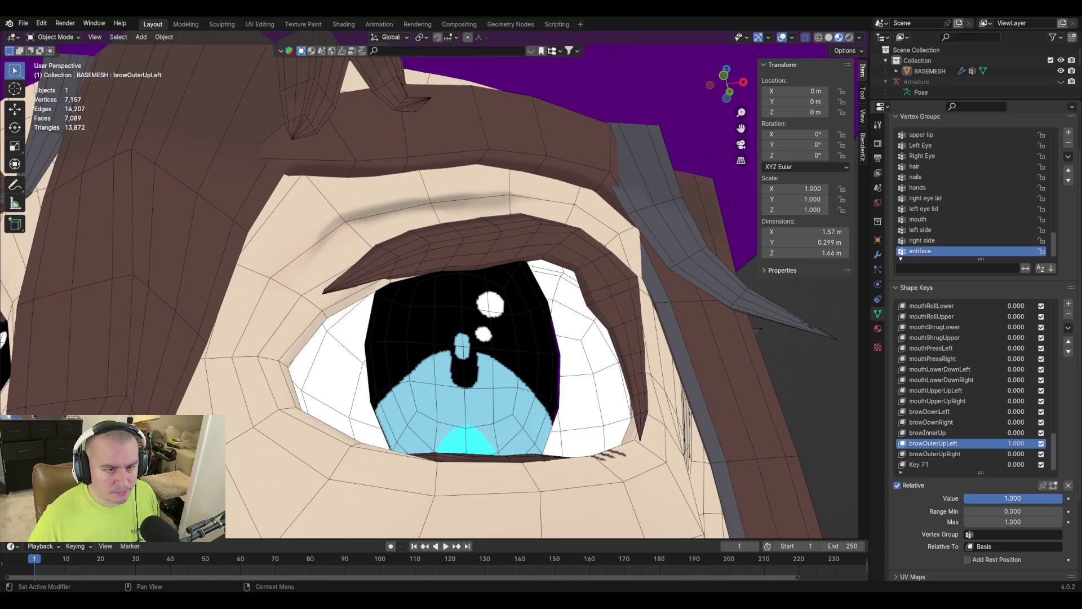
Delete the browOuterUpLeft, browOuterUpRight and Key 71 shape keys.
click(1068, 314)
click(937, 455)
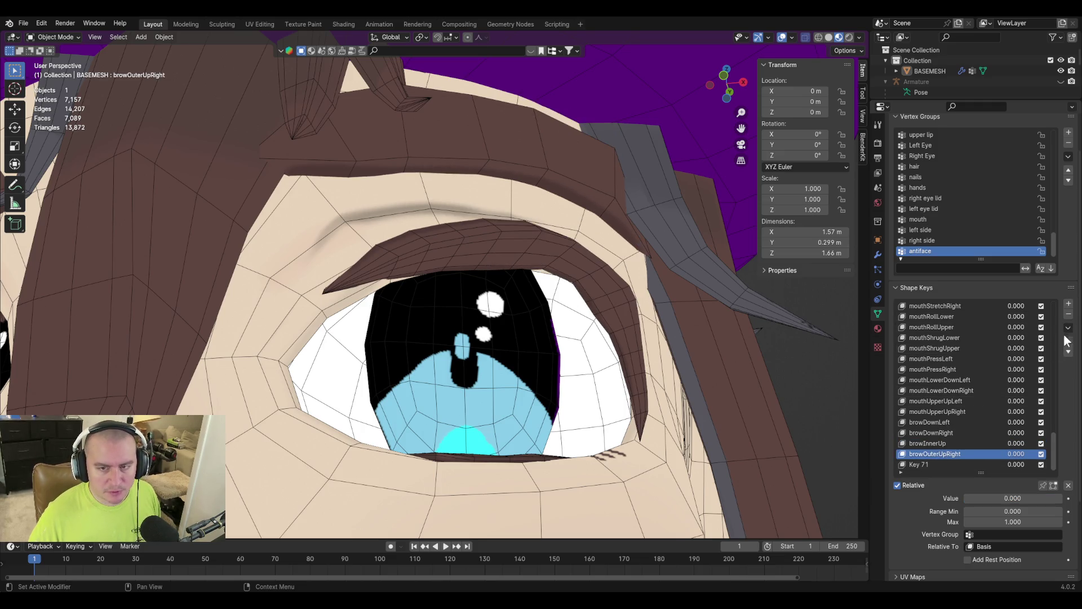
click(1068, 314)
click(942, 465)
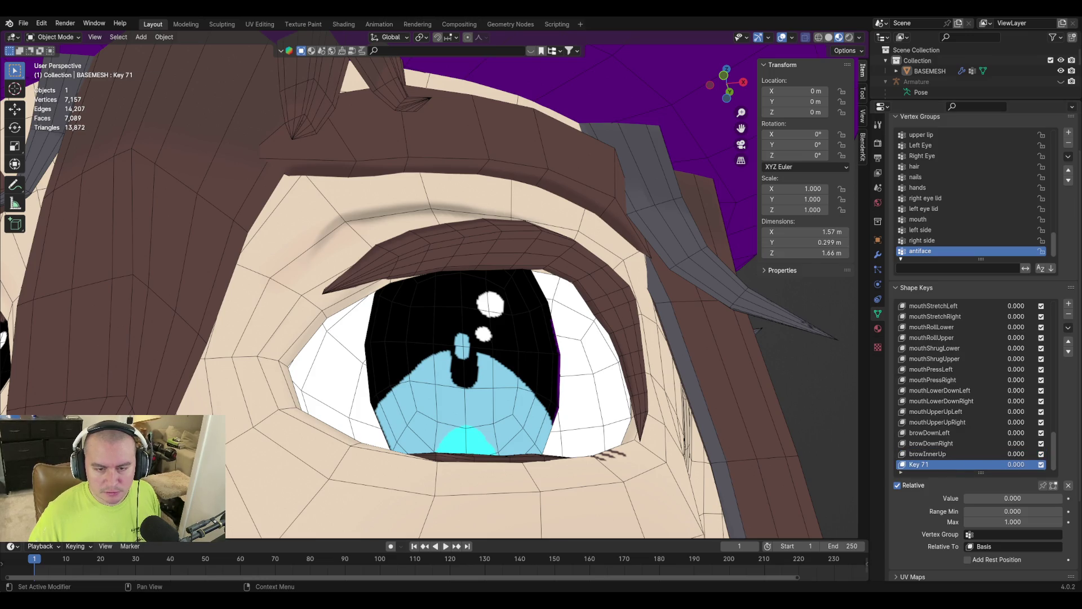
click(1068, 314)
scroll(640, 340, down, 5)
shift+middle_drag(600, 341, 711, 413)
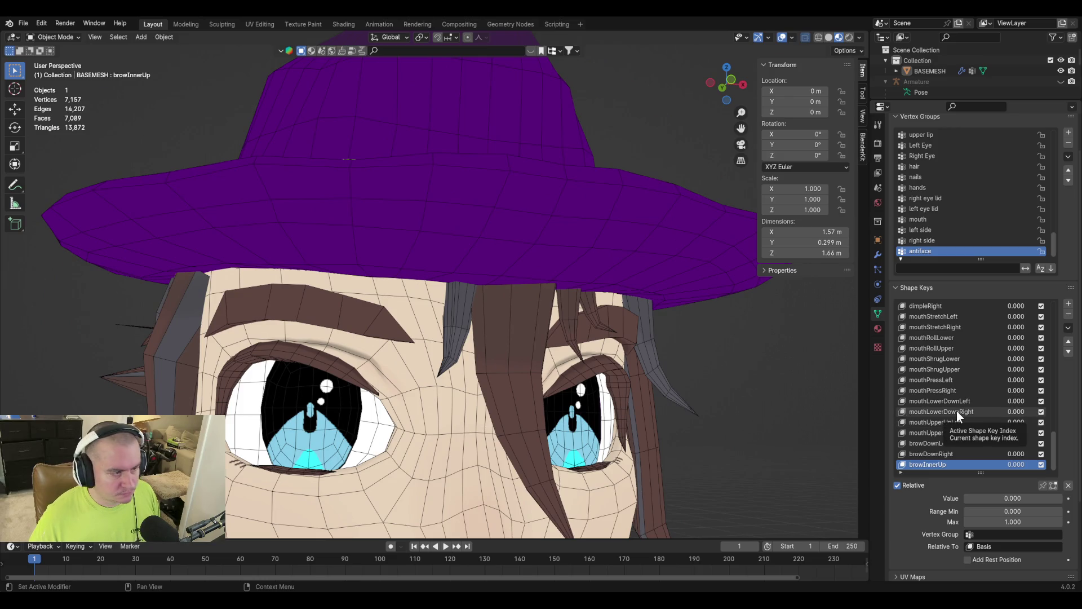
scroll(956, 410, down, 1)
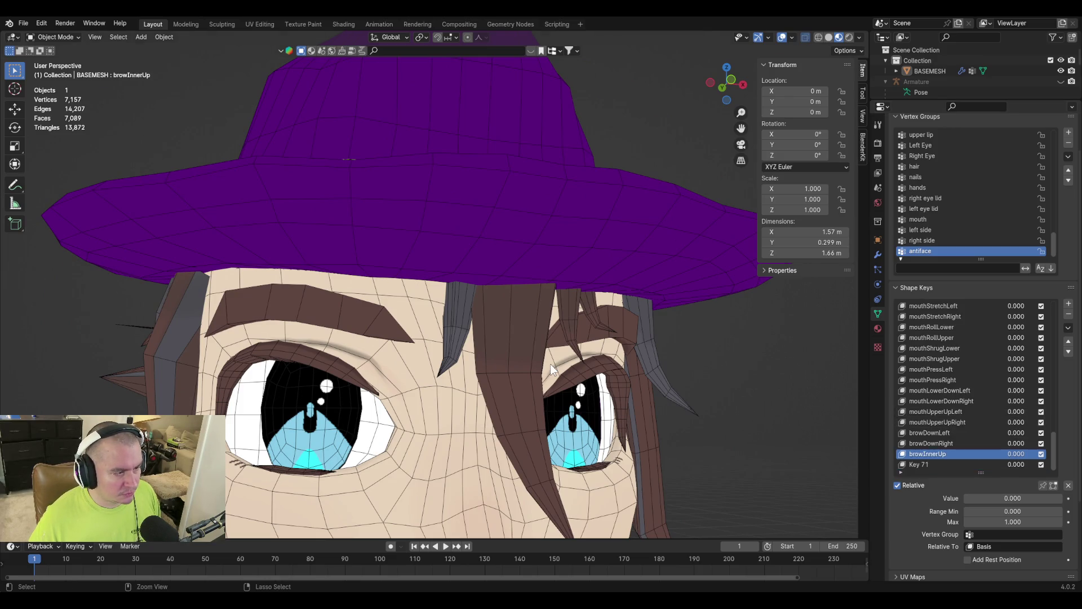
Bring back browOuterUpLeft as the active shape key, ending in Edit Mode.
key(Tab)
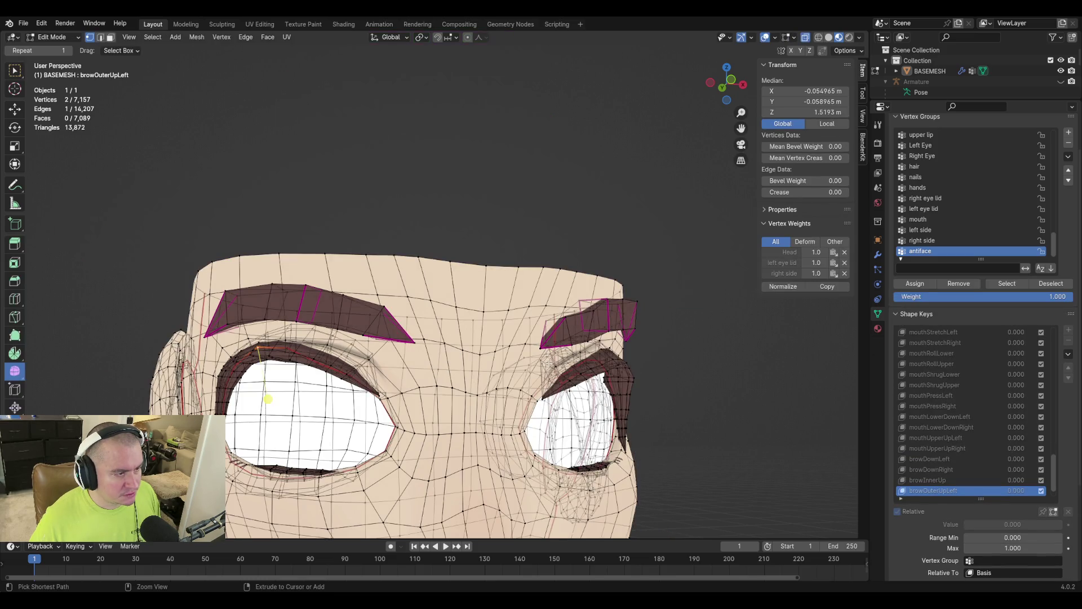
key(Tab)
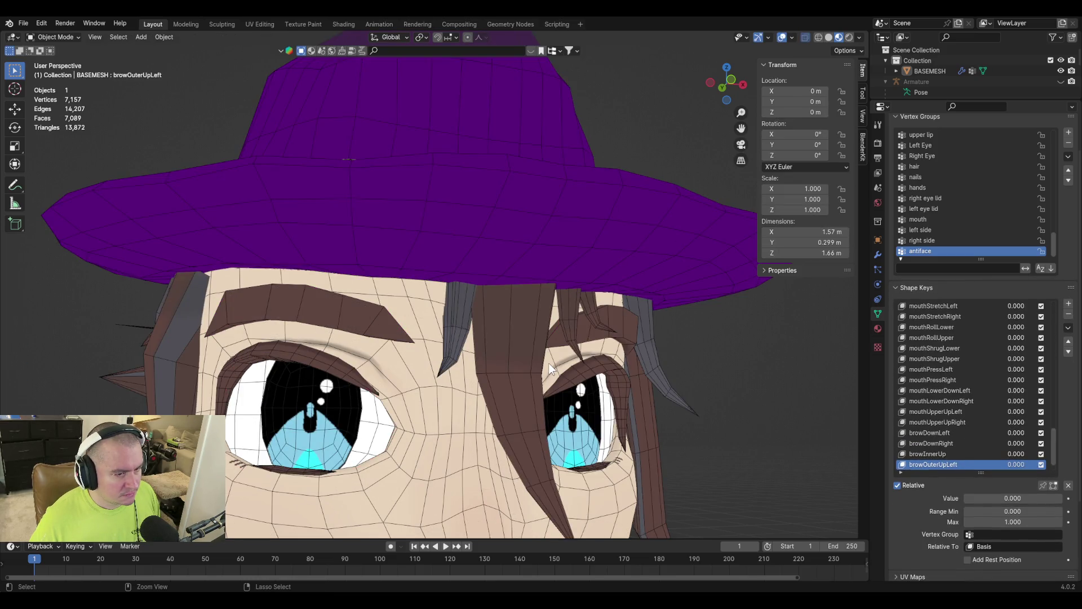
key(Tab)
key(Tab)
key(Tab)
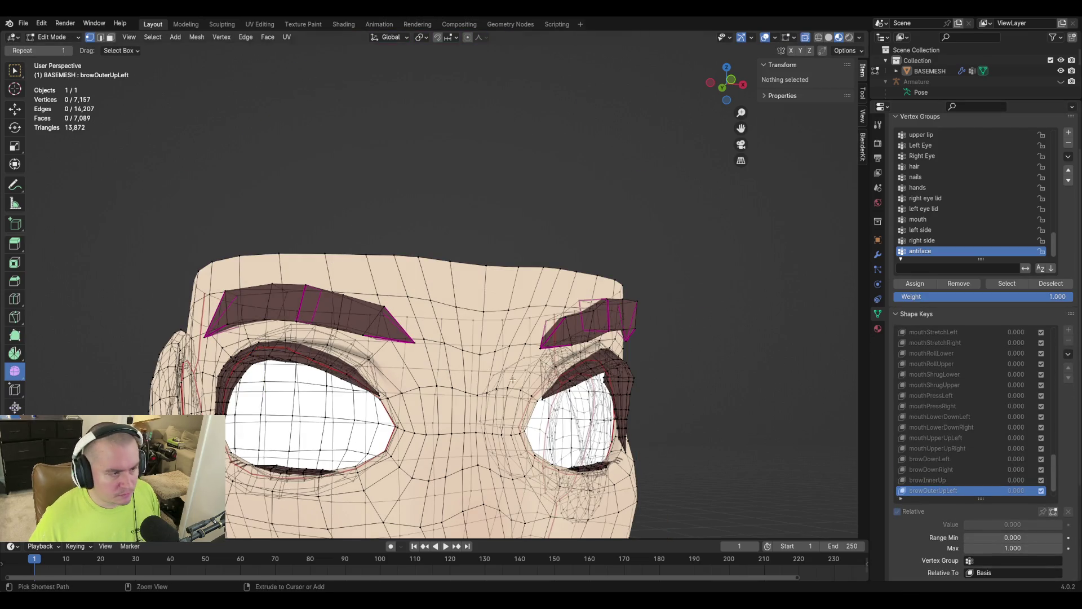
click(267, 398)
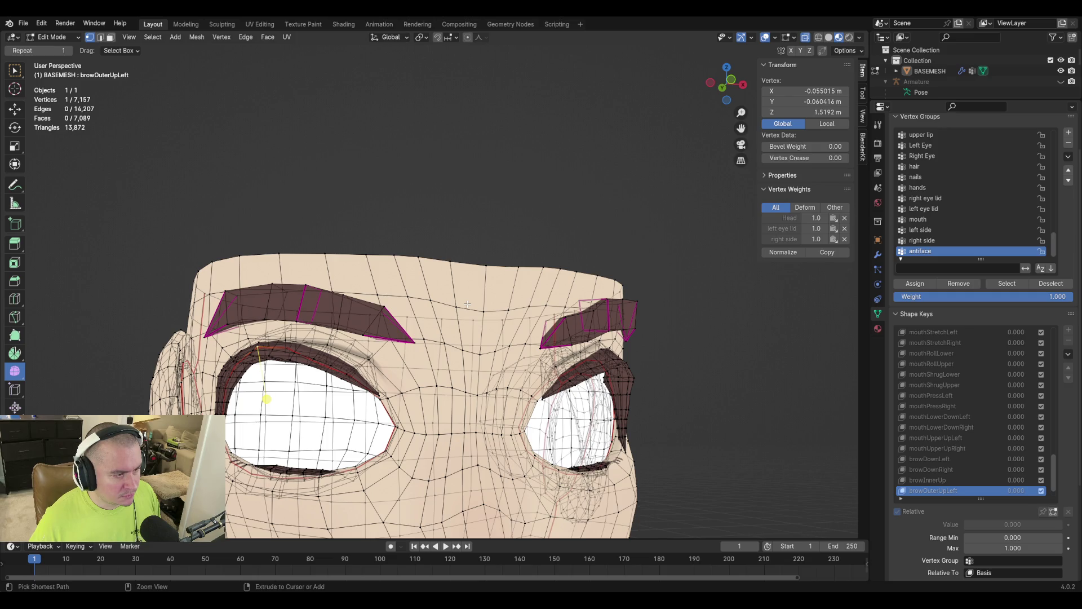
key(alt+a)
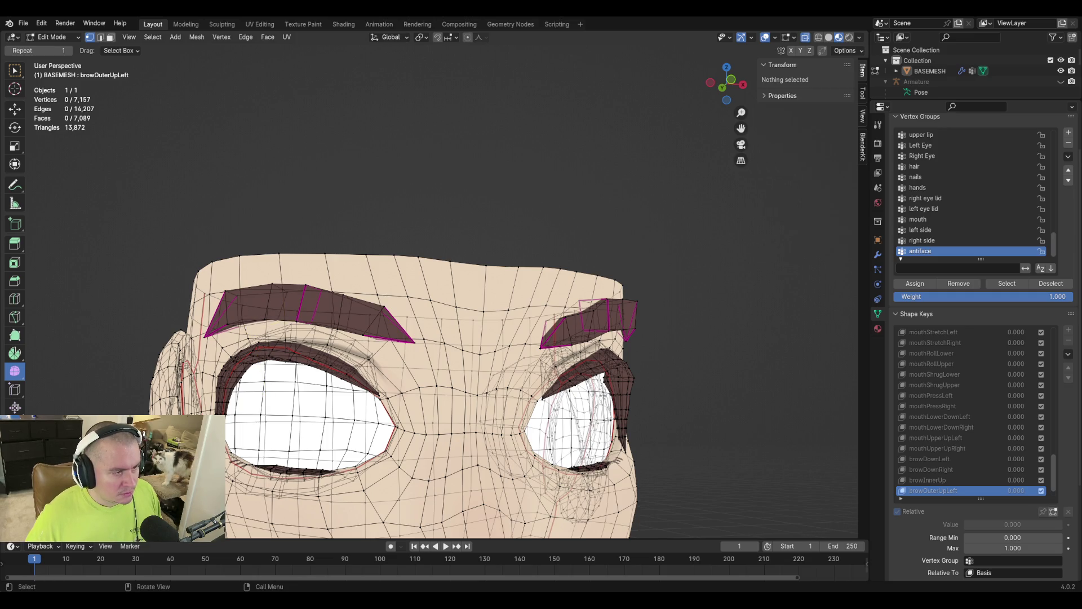
key(Tab)
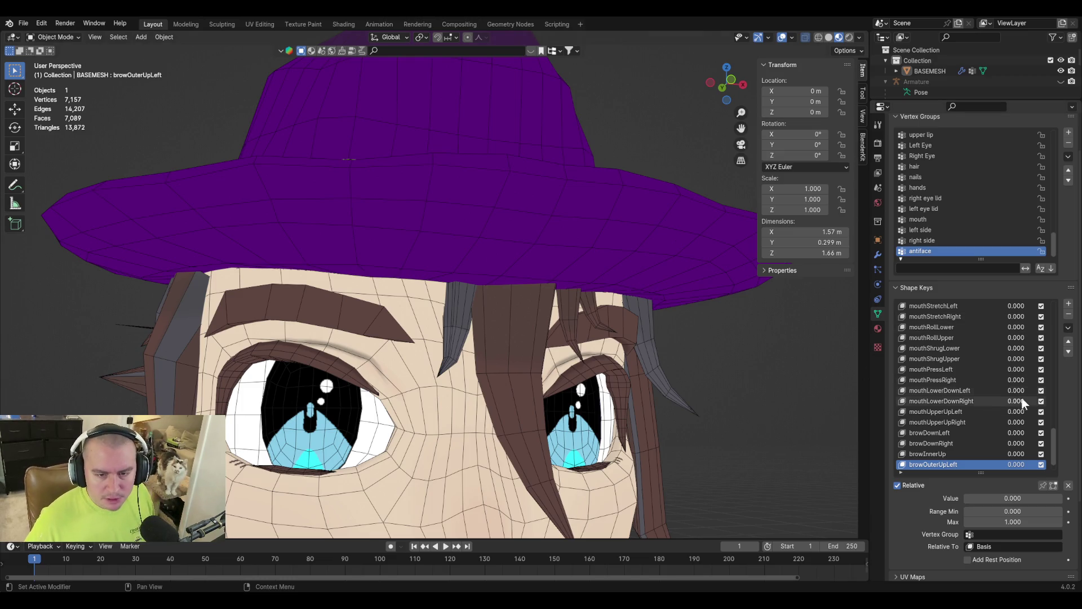
mouse_move(630, 306)
middle_down()
mouse_move(667, 310)
mouse_move(646, 314)
mouse_move(631, 262)
mouse_move(630, 298)
mouse_move(680, 316)
middle_up()
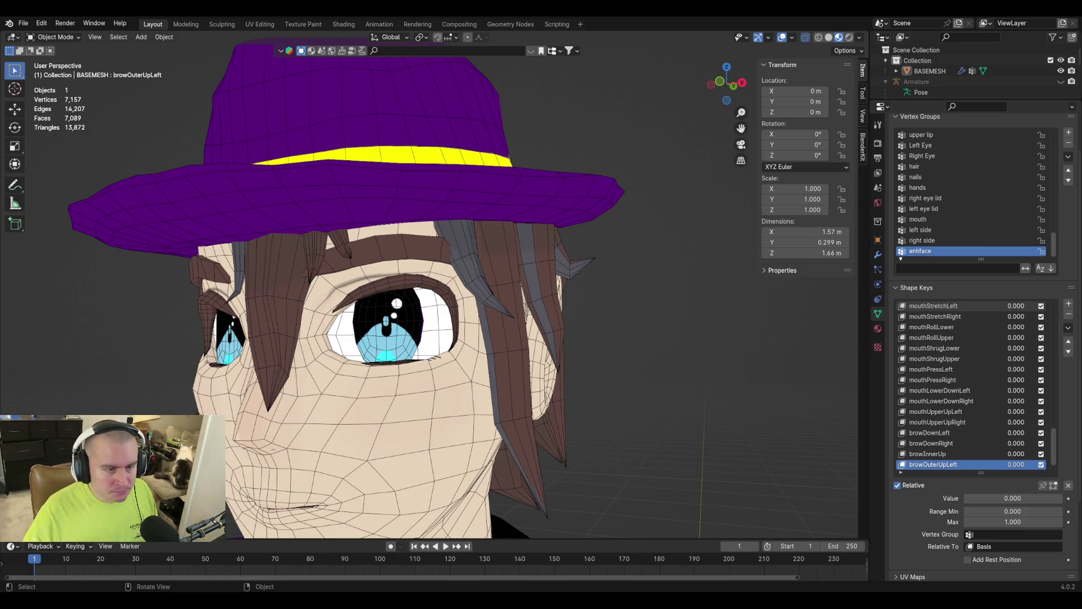
Restore the removed shape keys, then delete browOuterUpLeft, Key 71 and browOuterUpRight.
scroll(467, 285, up, 2)
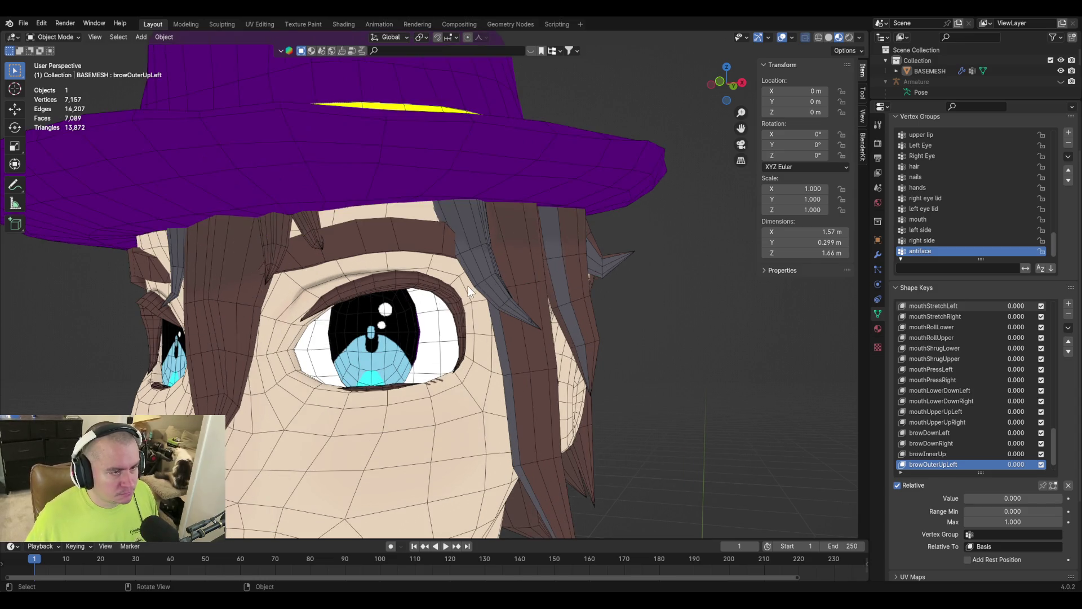
key(Tab)
key(Tab)
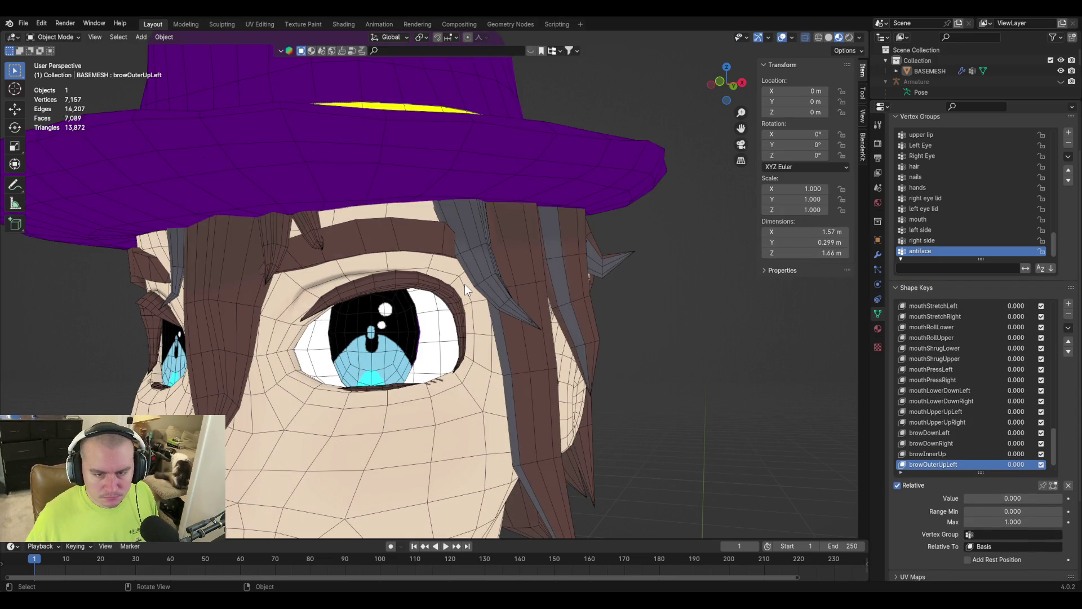
scroll(939, 415, down, 2)
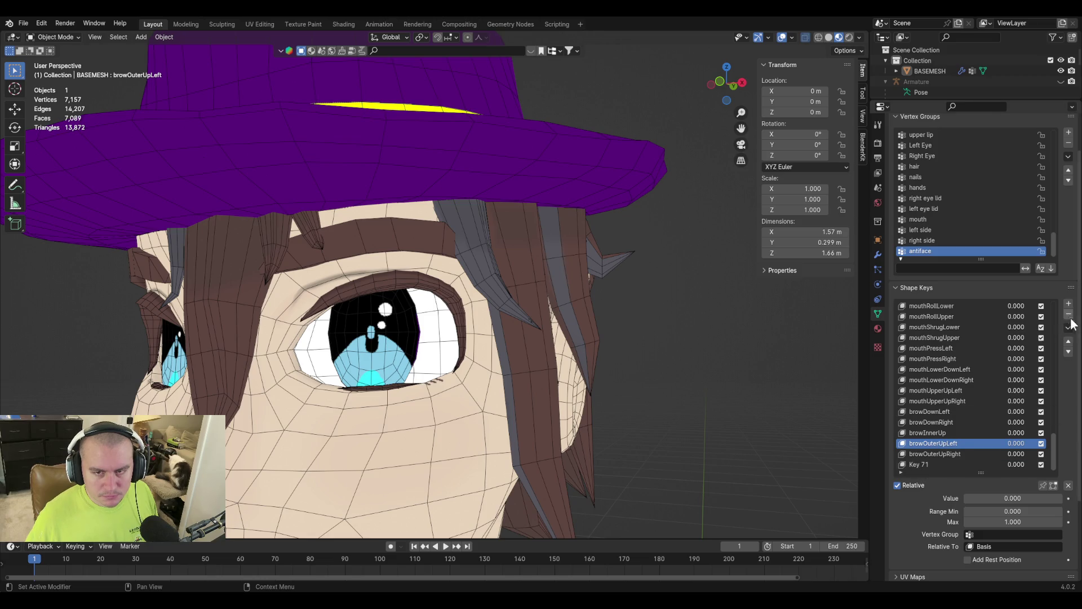
click(1068, 314)
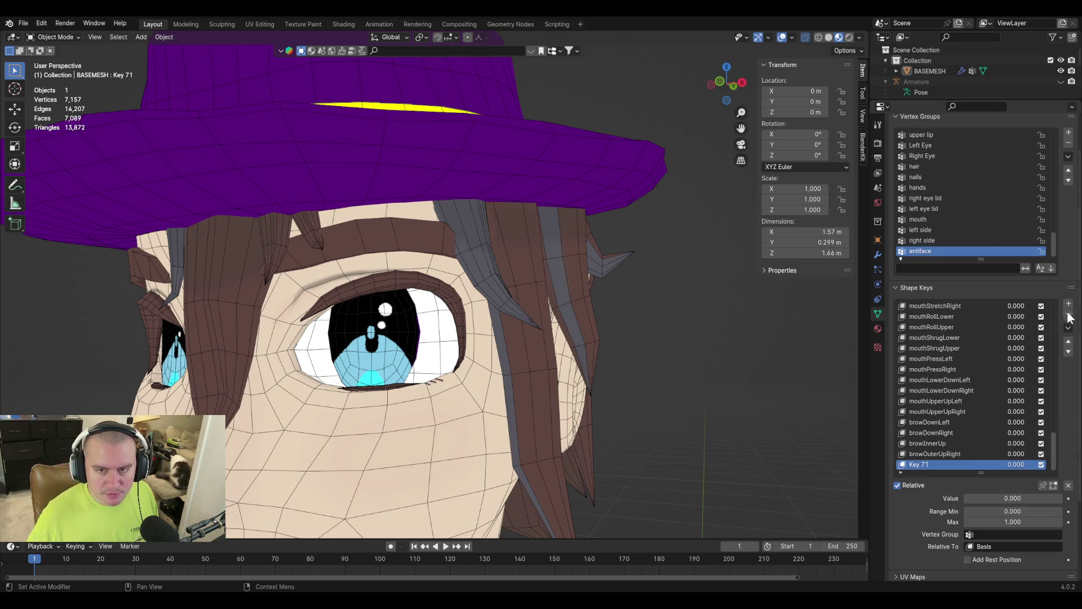
click(1068, 314)
click(1069, 315)
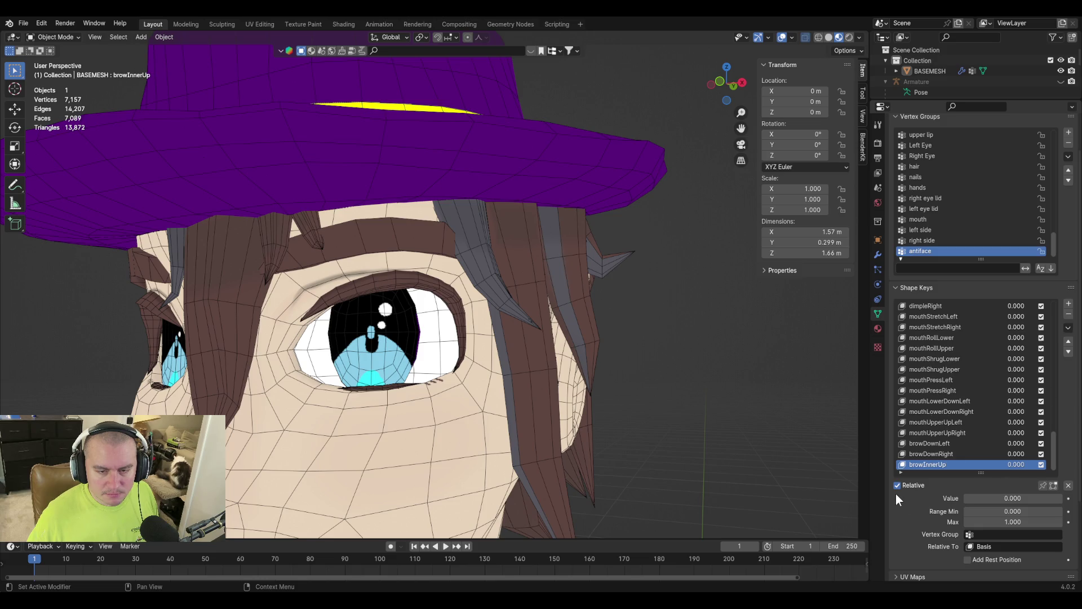
Add a new blank shape key, Key 69, and put the face mesh into Edit Mode.
click(1068, 304)
scroll(506, 376, down, 4)
key(Tab)
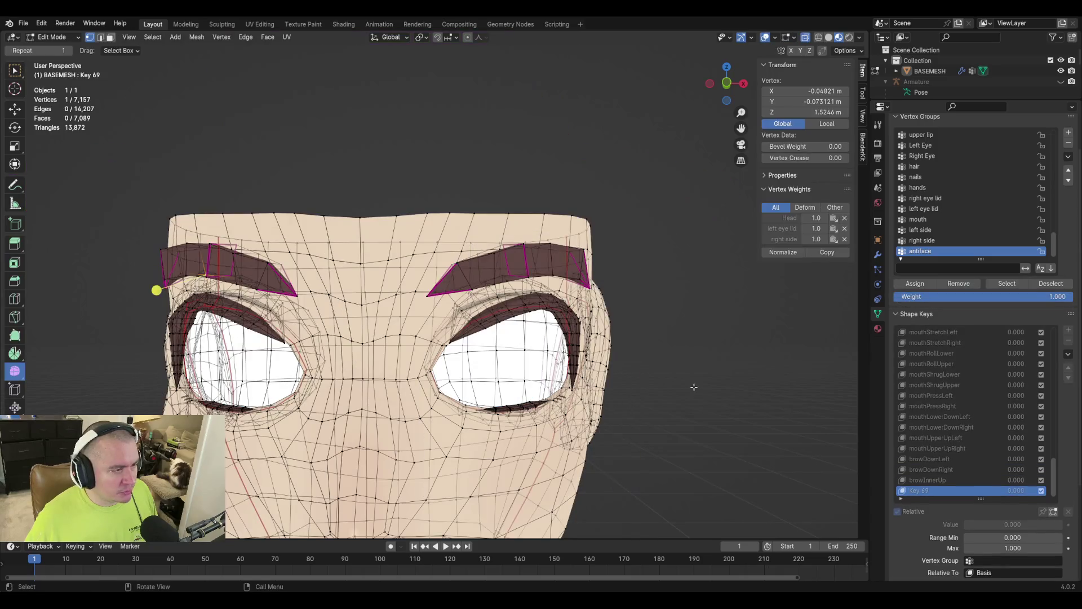
Turn off X-ray and switch to face select mode, viewing both eyes from the front.
middle_drag(497, 313, 477, 331)
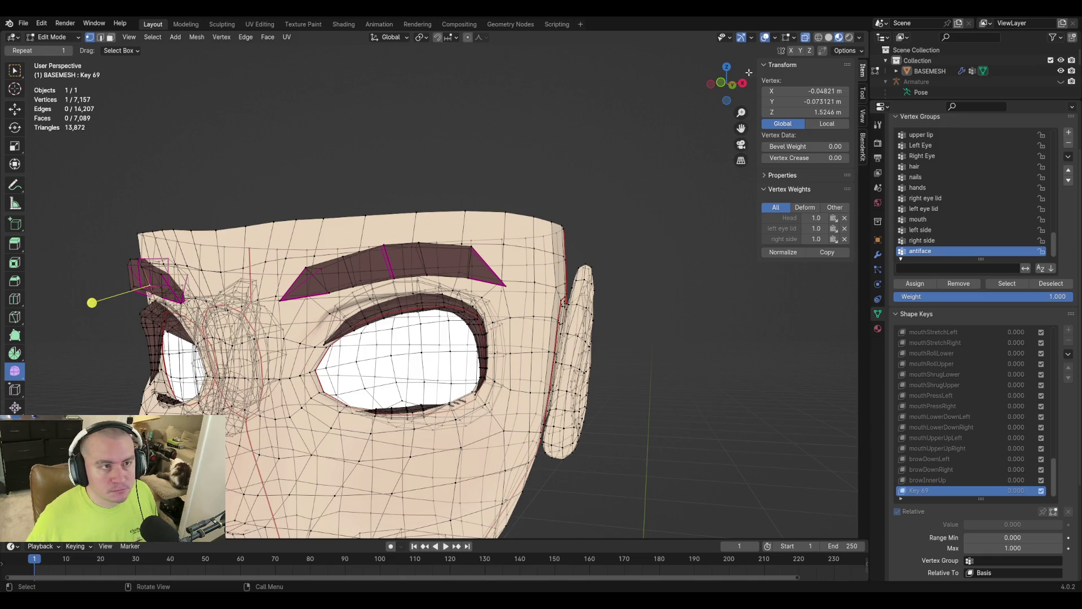
click(804, 38)
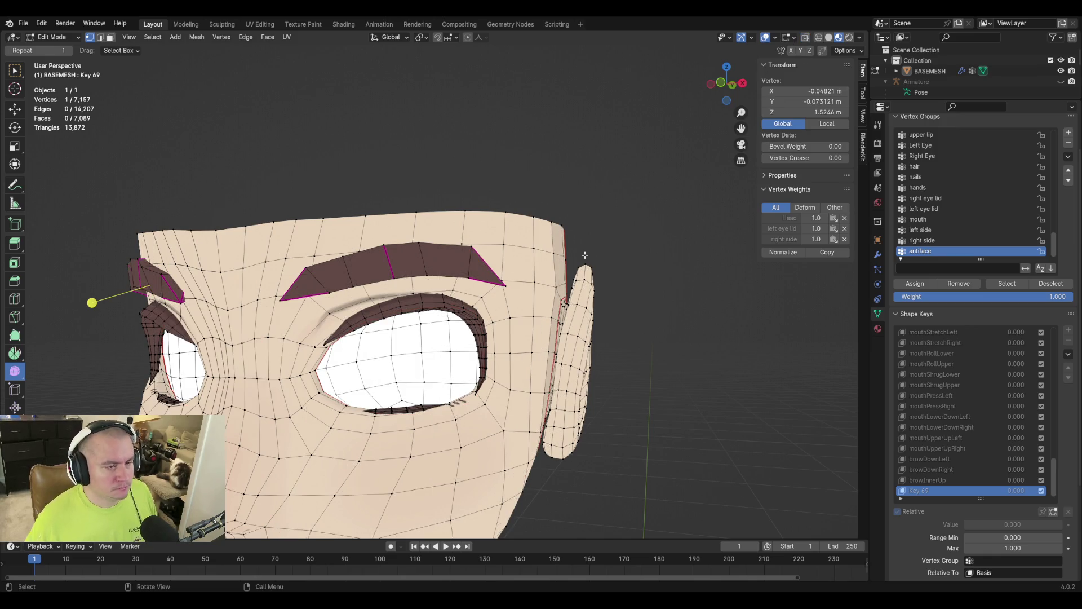
key(3)
middle_drag(483, 280, 505, 266)
Select the faces at the outer tip of the right eyebrow, undoing a stray loop pick.
click(534, 235)
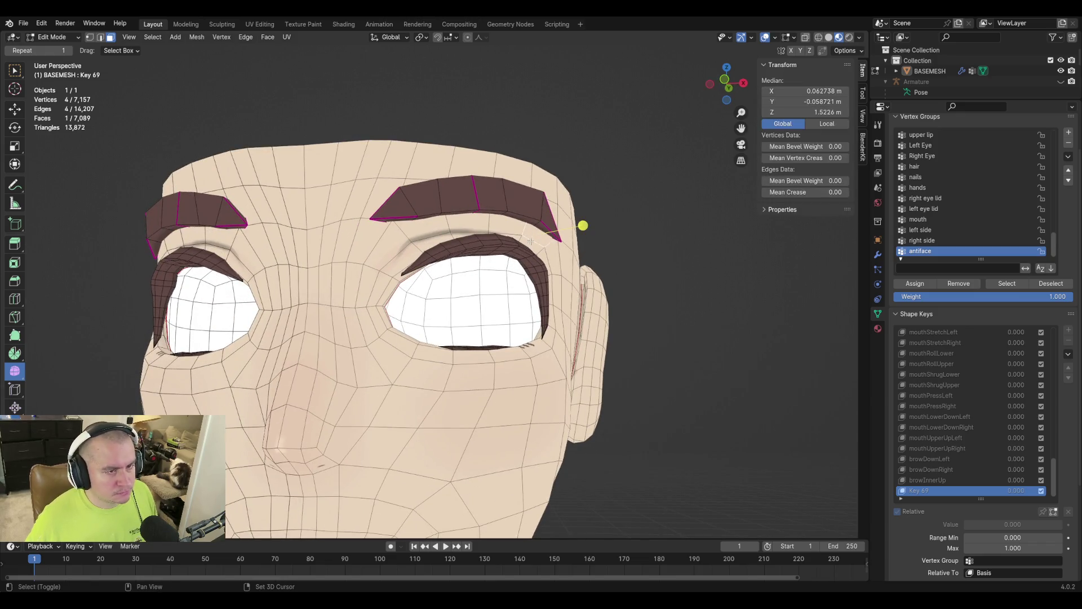
shift+click(561, 235)
shift+click(556, 240)
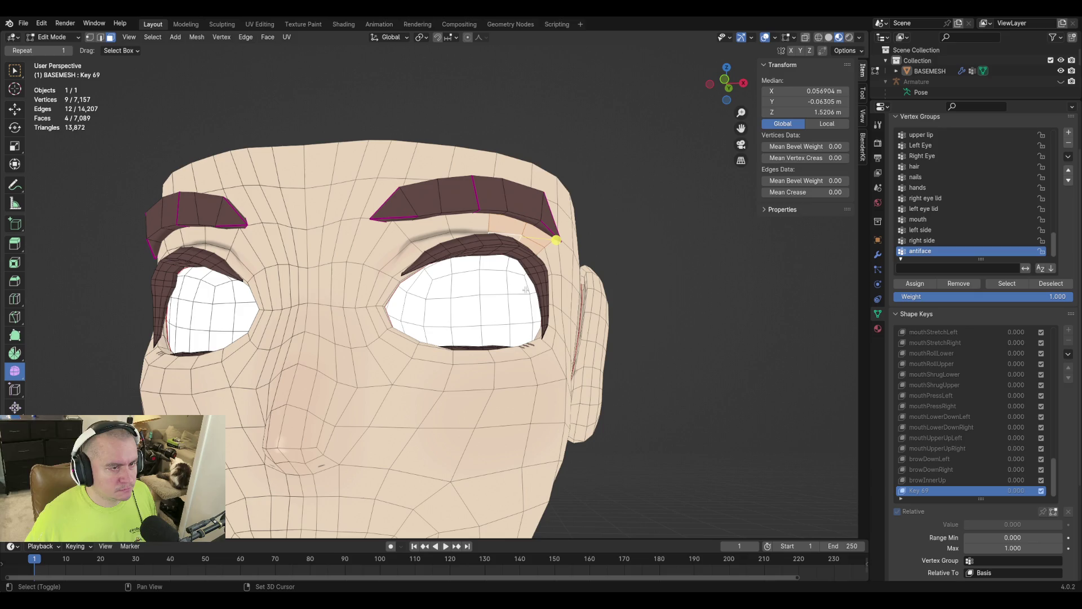
alt+shift+click(555, 225)
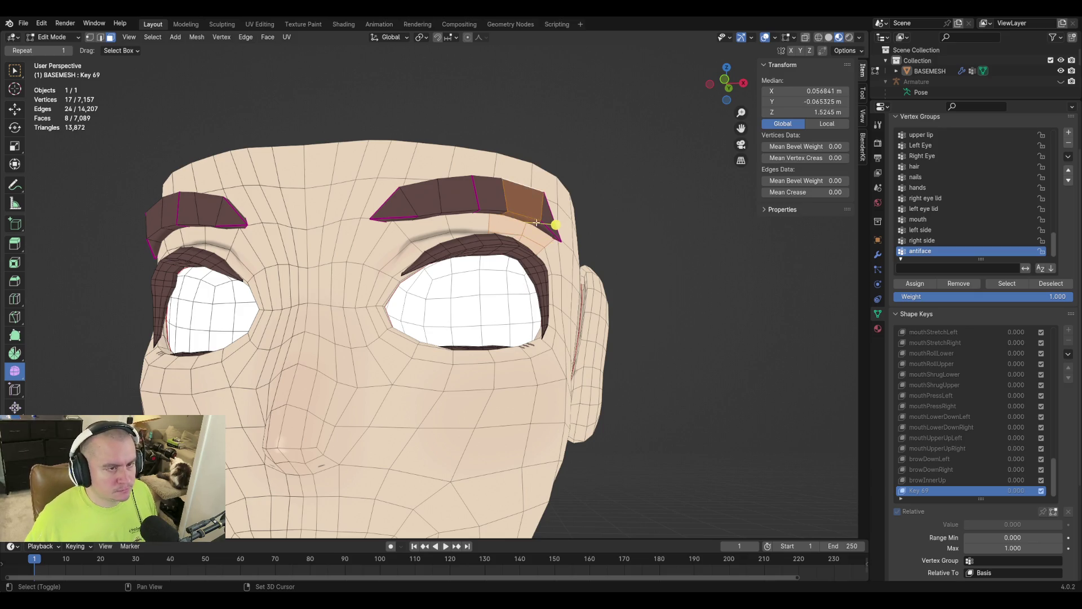
shift+click(562, 224)
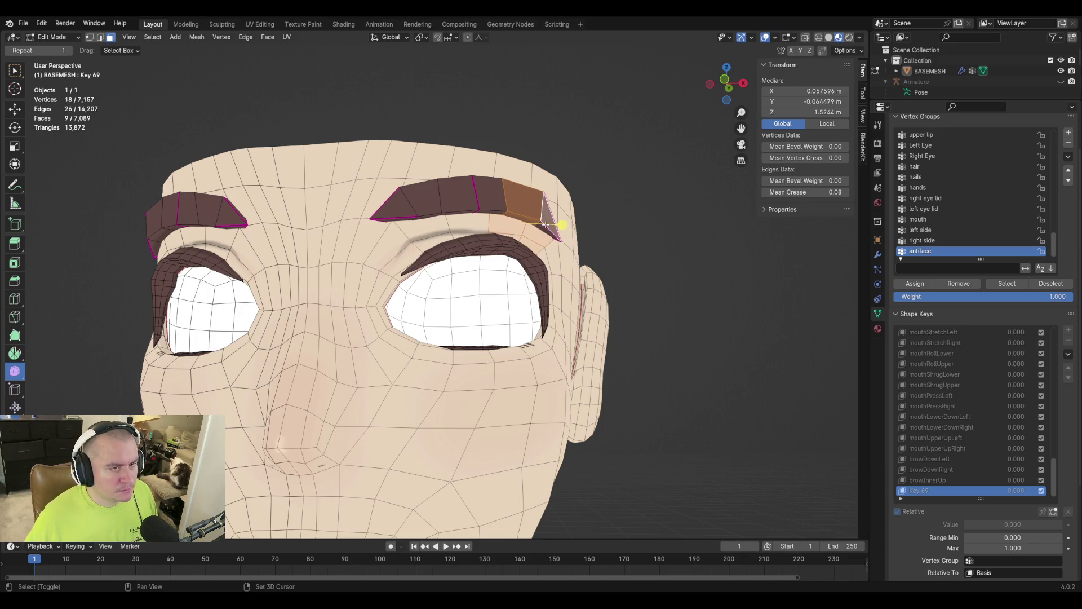
alt+shift+click(532, 217)
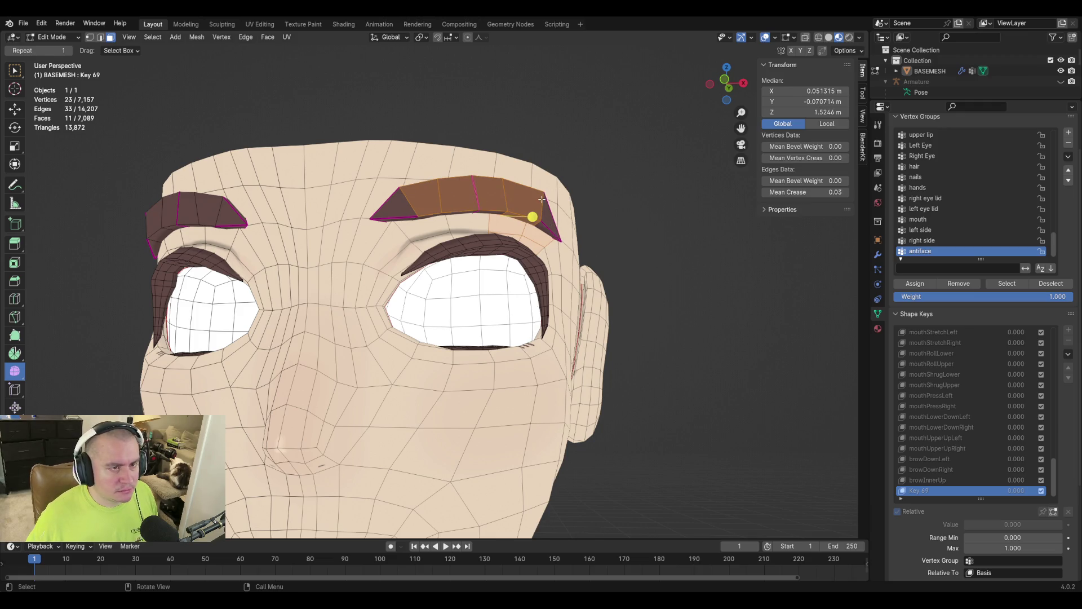
click(556, 188)
alt+click(502, 221)
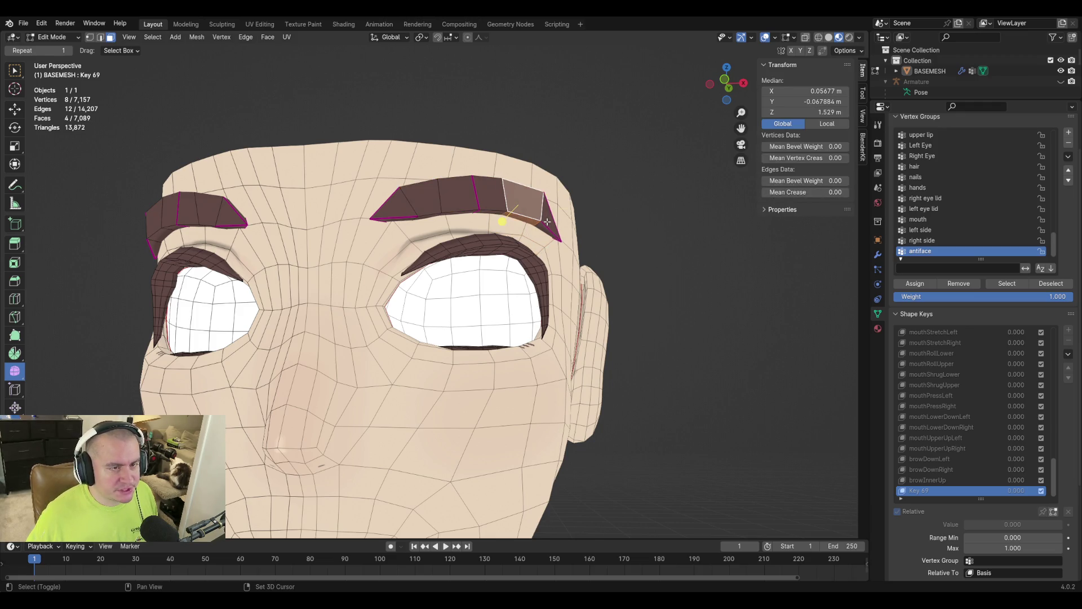
alt+shift+click(527, 203)
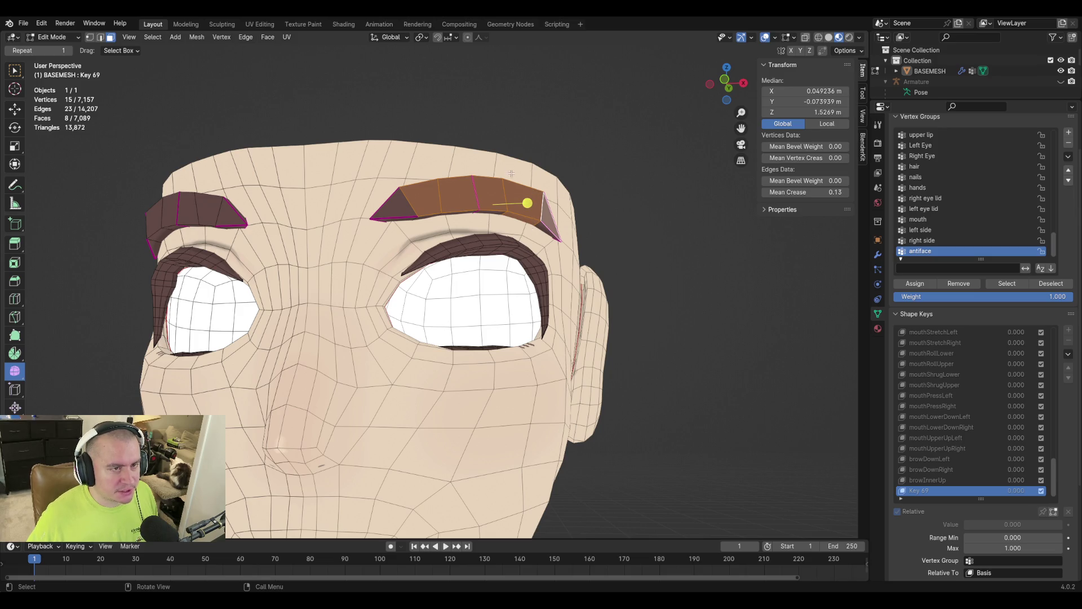
key(ctrl+z)
key(ctrl+z)
key(ctrl+shift+z)
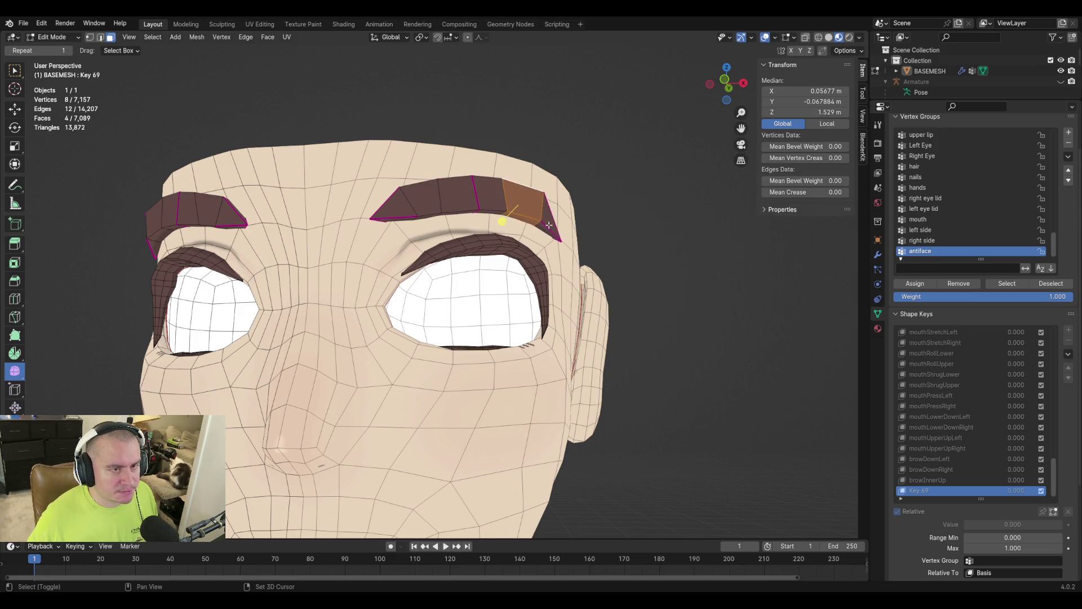
Refine the brow selection, deselecting extra faces so only the tip remains.
shift+click(549, 220)
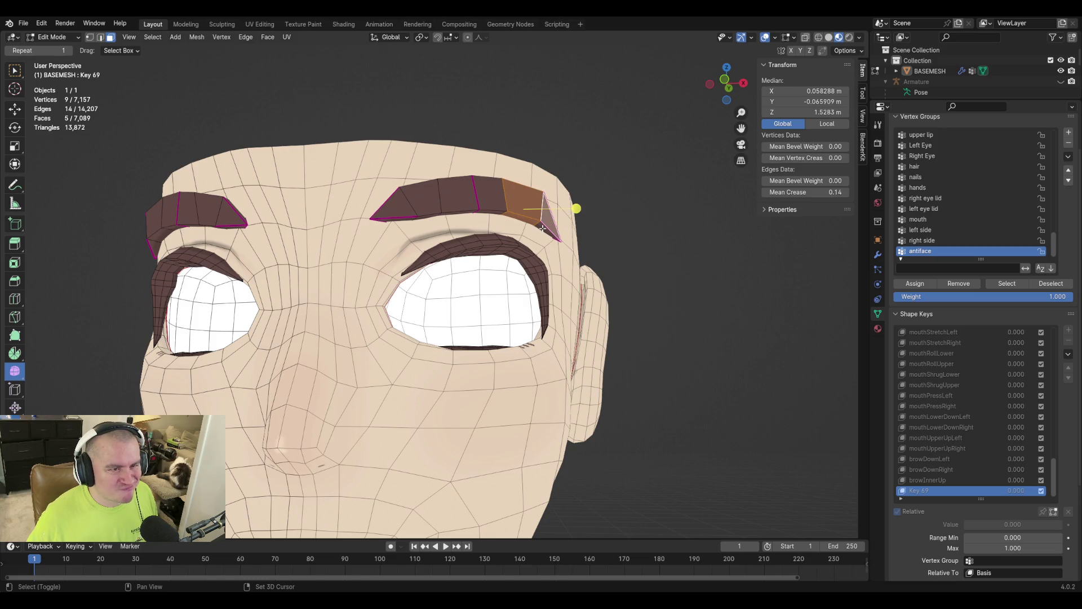
alt+shift+click(543, 228)
shift+click(543, 227)
shift+click(544, 227)
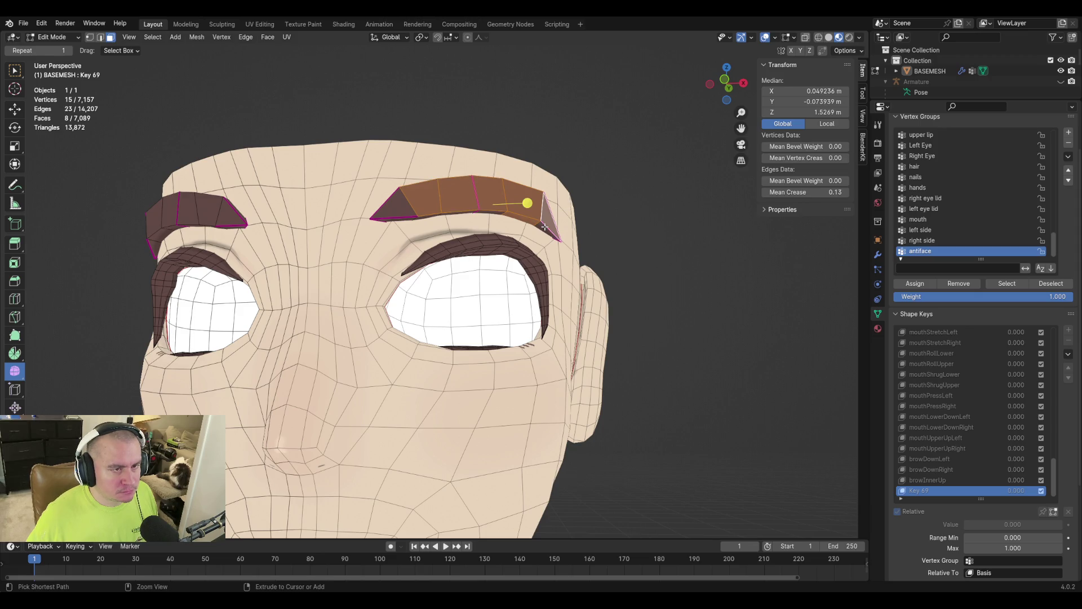
shift+click(545, 226)
shift+click(549, 227)
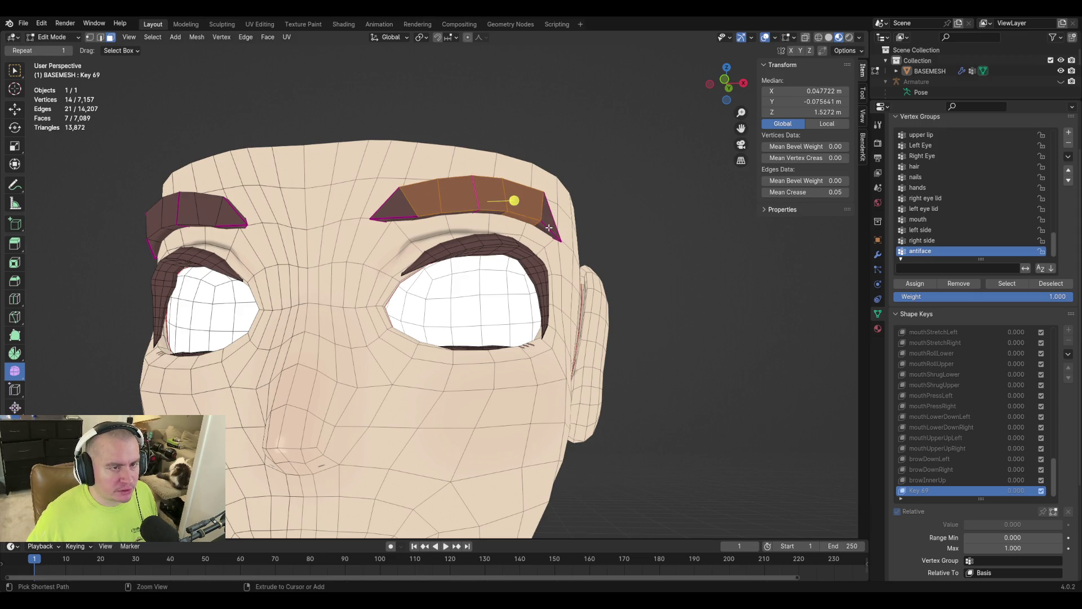
alt+shift+click(555, 230)
Add a face near the brow tip, switch to vertex select, and add an upper-head loop.
middle_drag(594, 183, 501, 203)
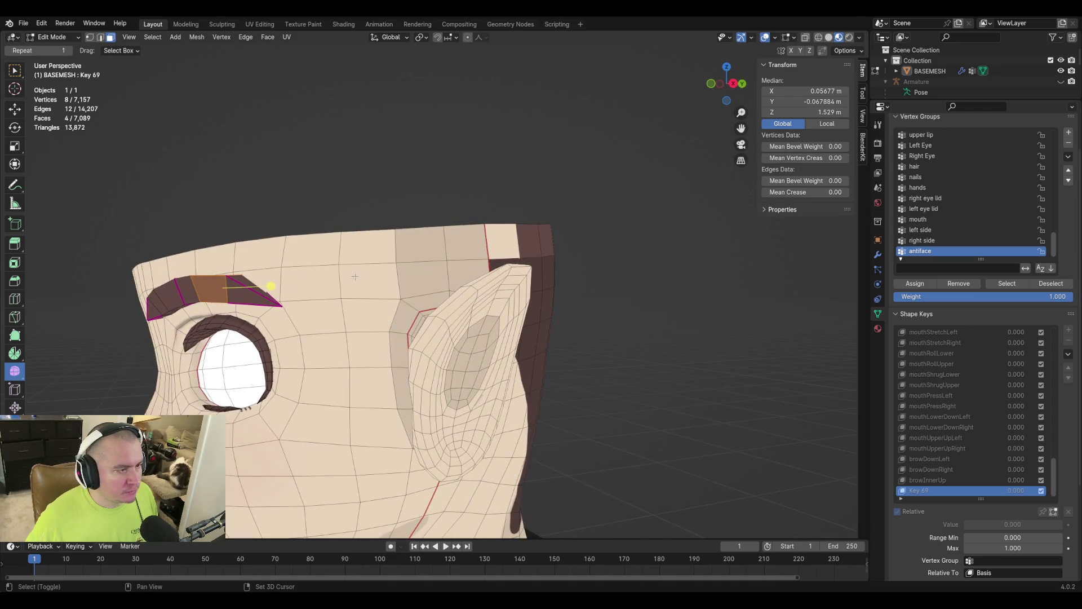
shift+click(260, 292)
middle_drag(261, 292, 413, 238)
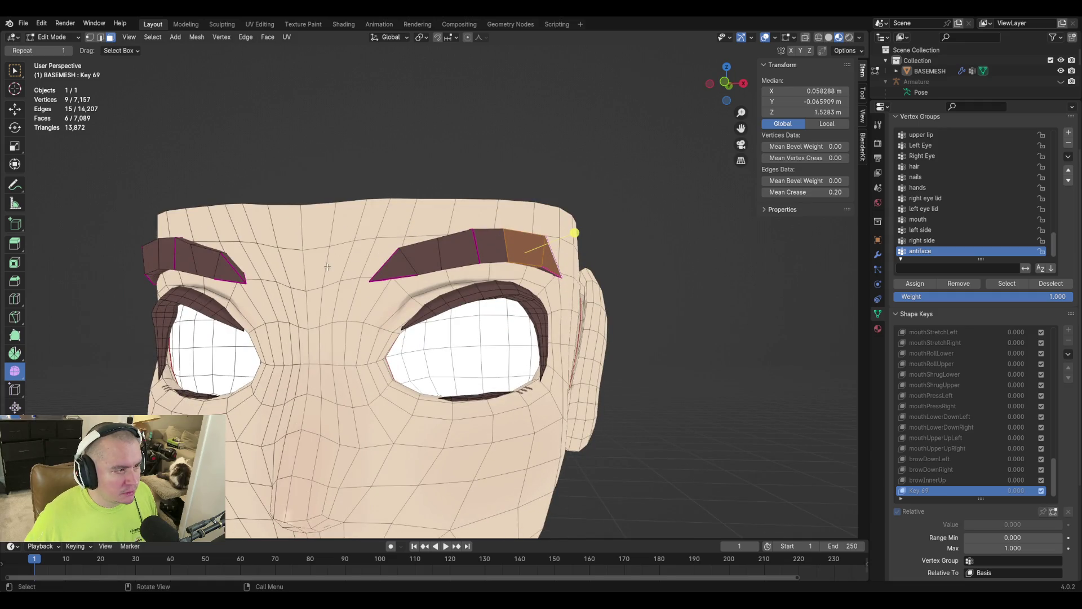
middle_drag(302, 246, 409, 209)
key(1)
alt+shift+click(410, 209)
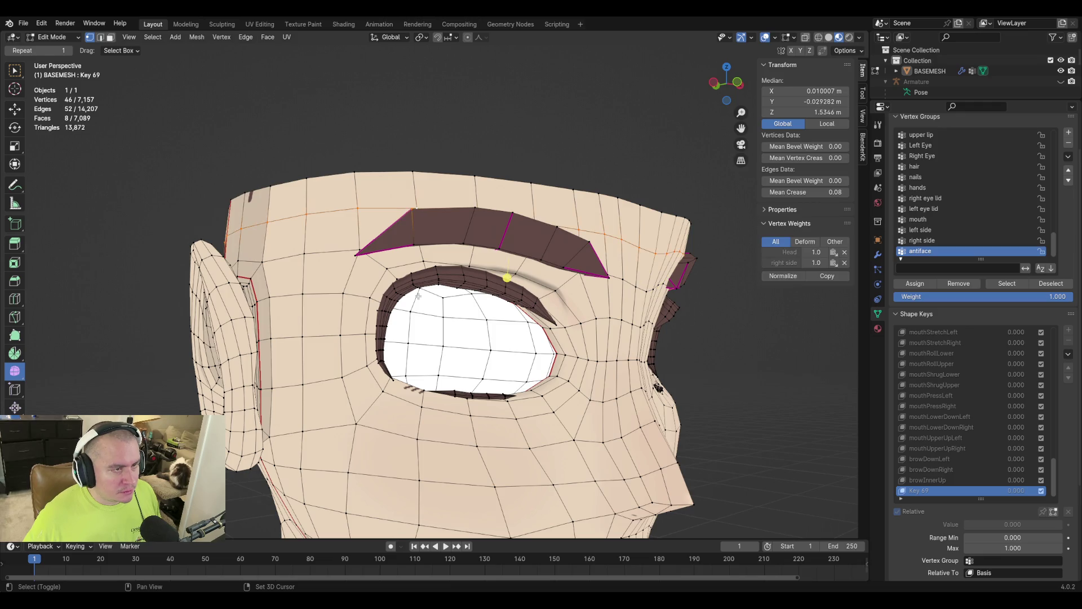
Undo the upper-head loop and add the brow-corner vertex to the selection.
key(ctrl+z)
shift+click(355, 253)
middle_drag(355, 253, 501, 322)
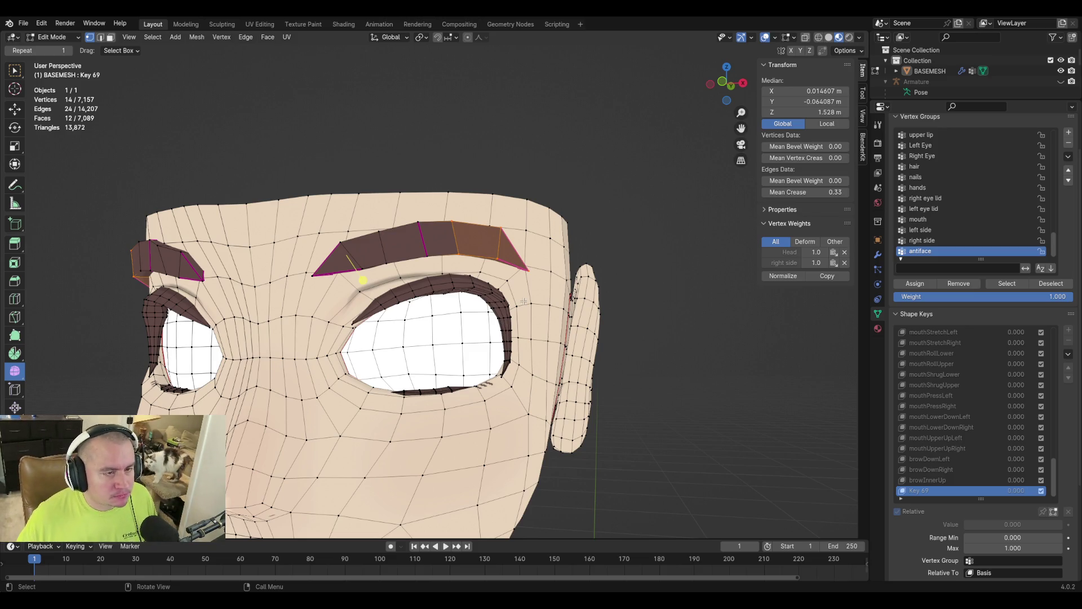
scroll(502, 266, up, 4)
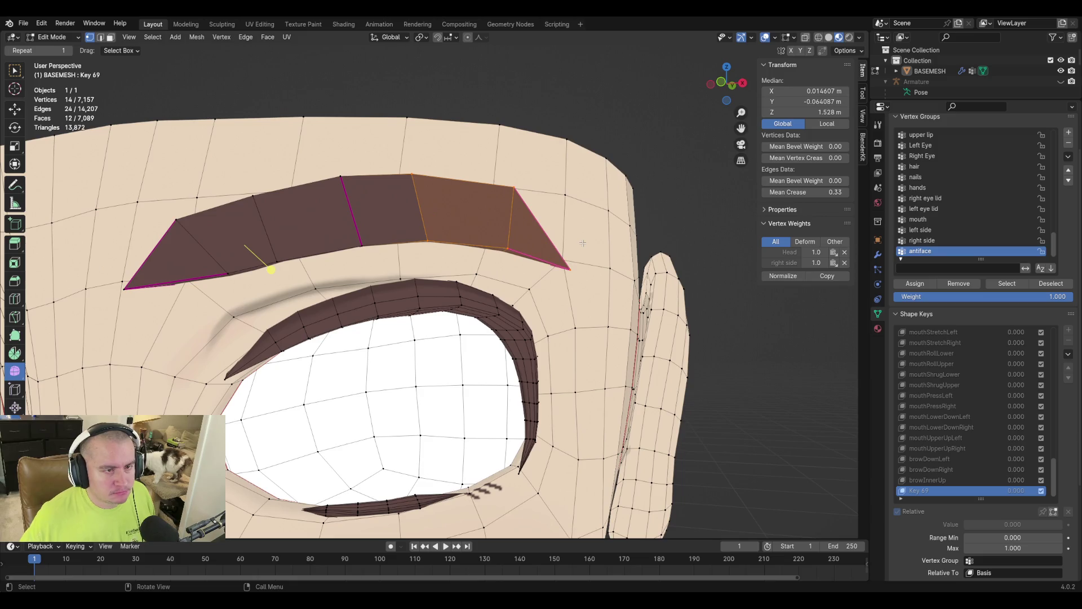
Turn X-ray back on and add the surrounding brow vertices to the selection.
click(804, 38)
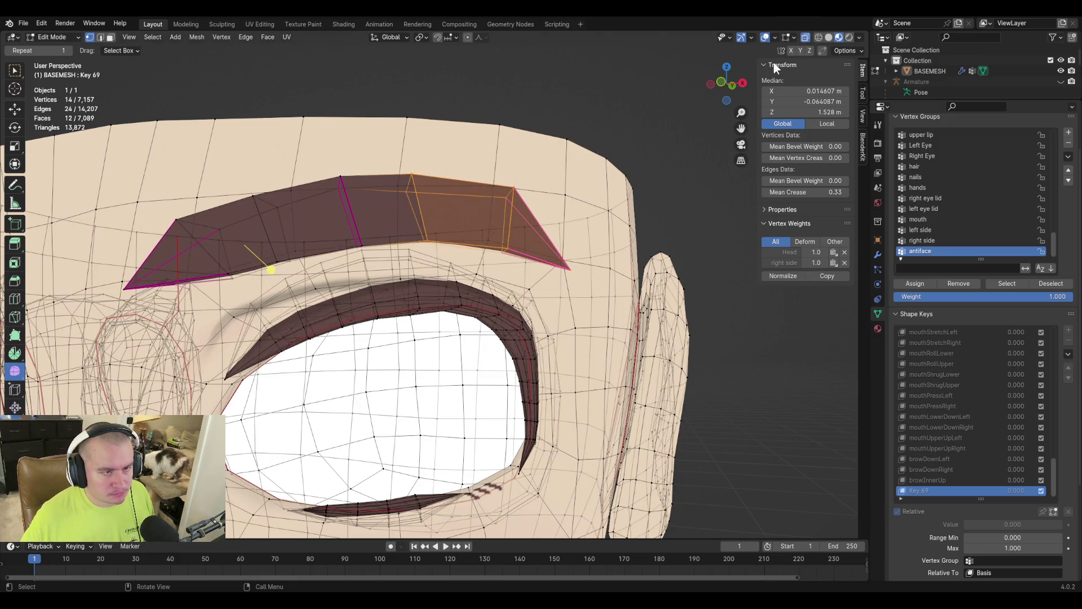
shift+click(487, 243)
shift+click(478, 273)
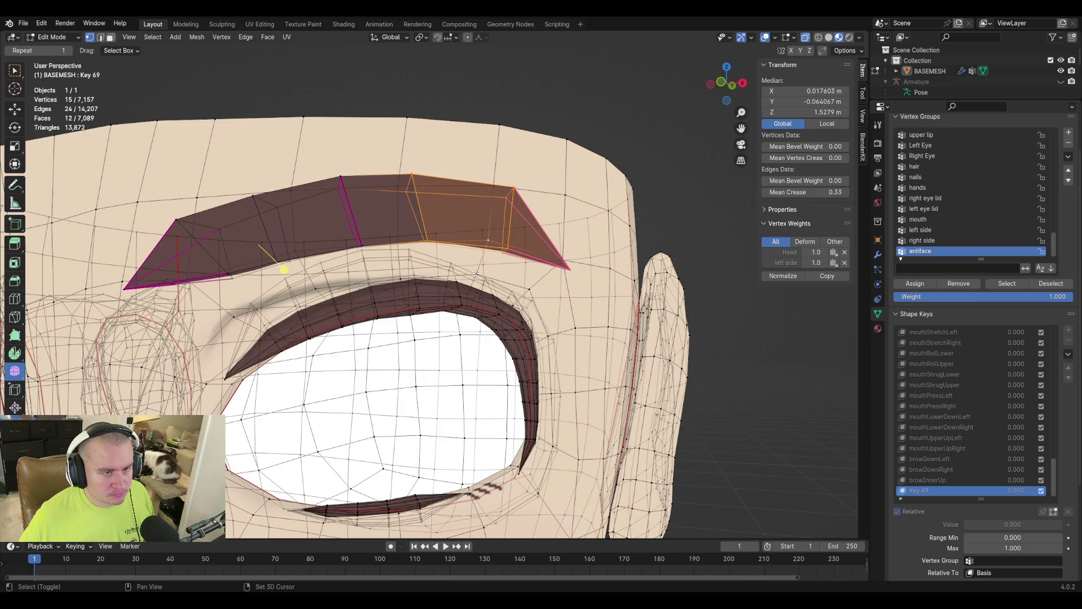
shift+click(532, 289)
shift+click(569, 266)
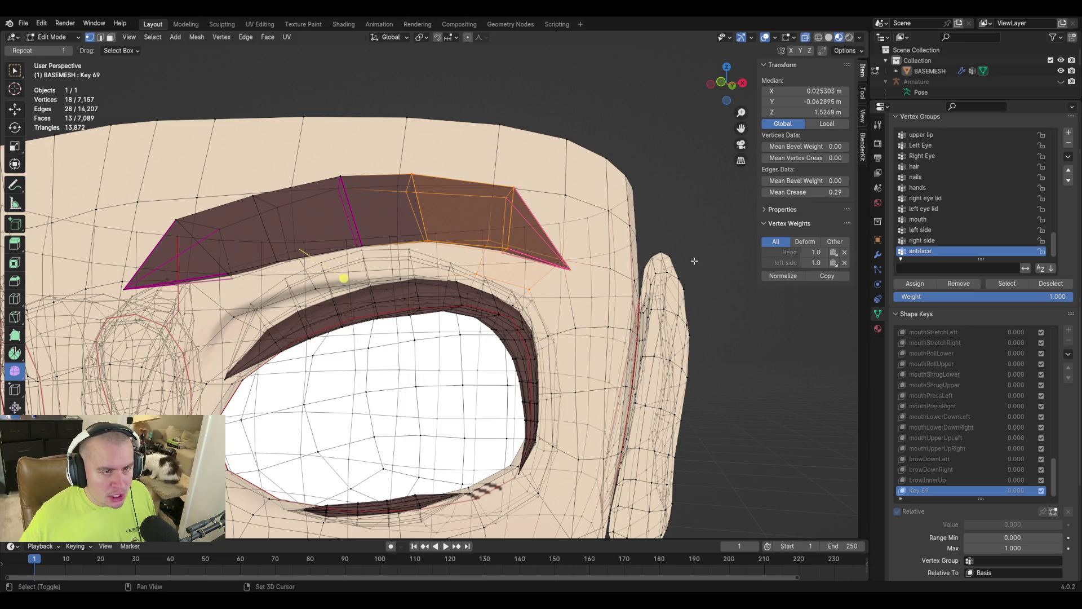
shift+click(565, 195)
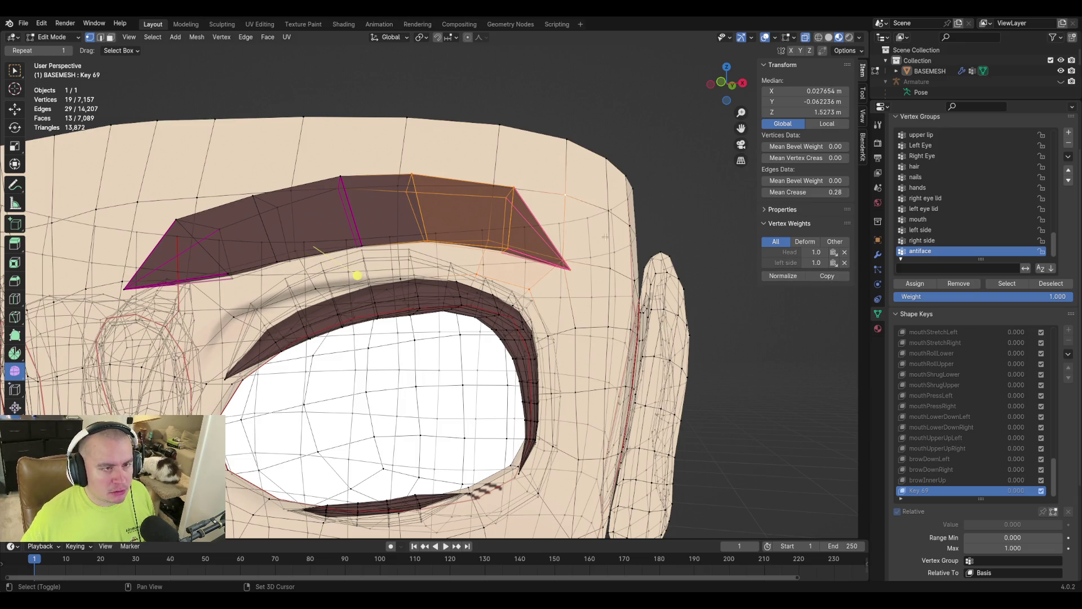
shift+click(494, 187)
shift+click(406, 185)
Add the upper eyelid edge loop and a strip of eyelid vertices to the selection.
middle_drag(410, 234, 352, 217)
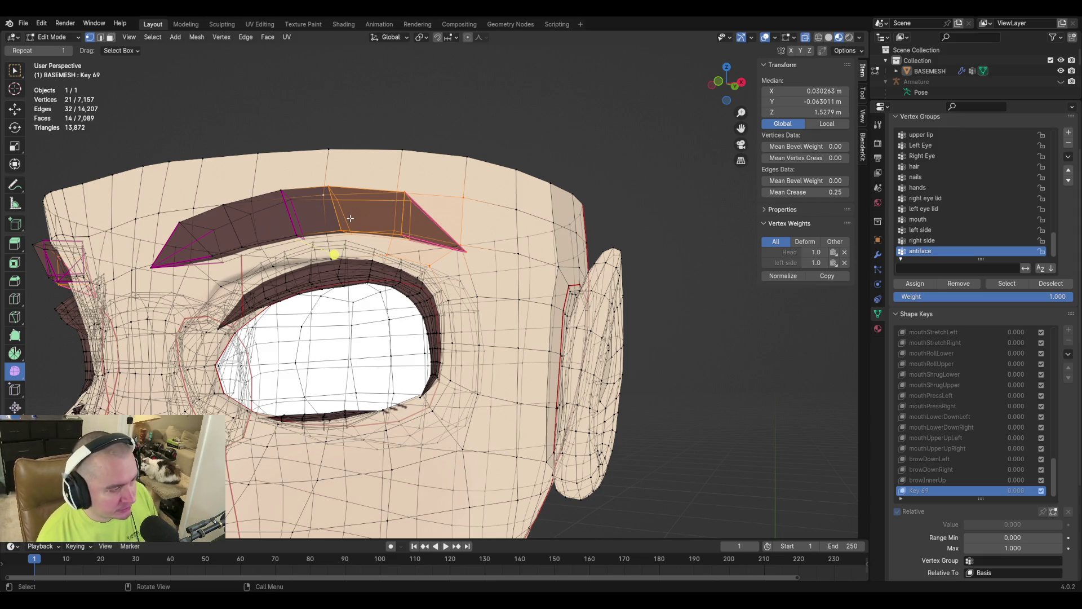
scroll(434, 250, up, 5)
middle_drag(435, 250, 439, 208)
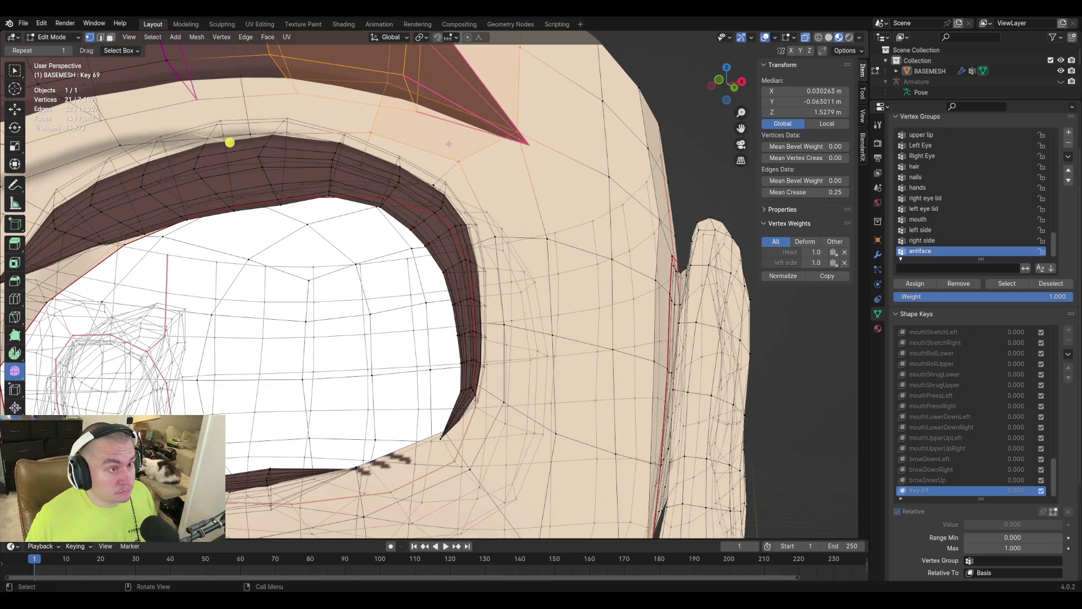
alt+shift+click(400, 168)
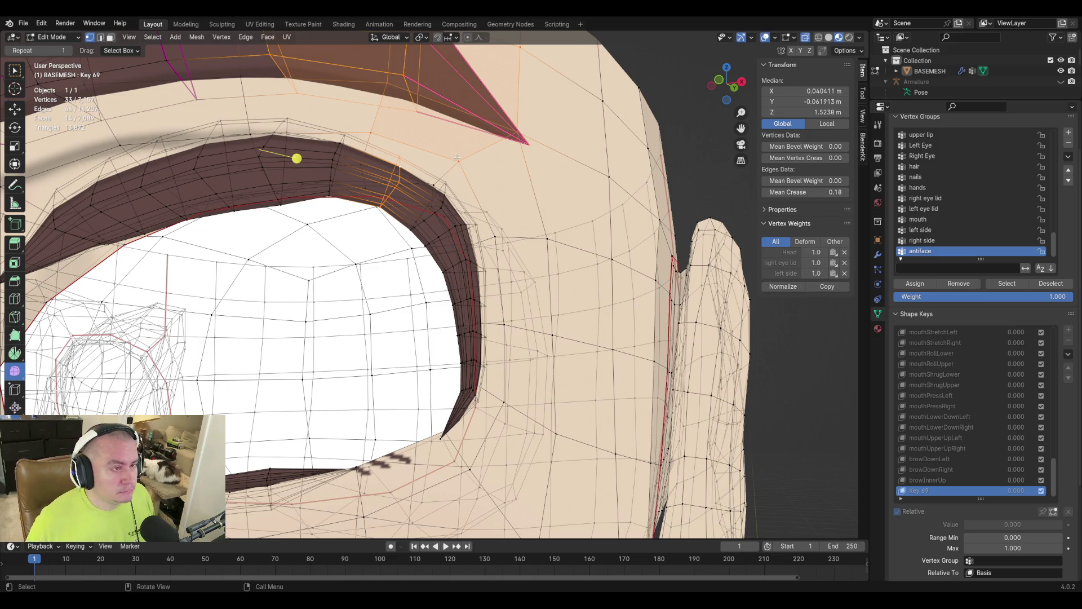
alt+shift+click(442, 197)
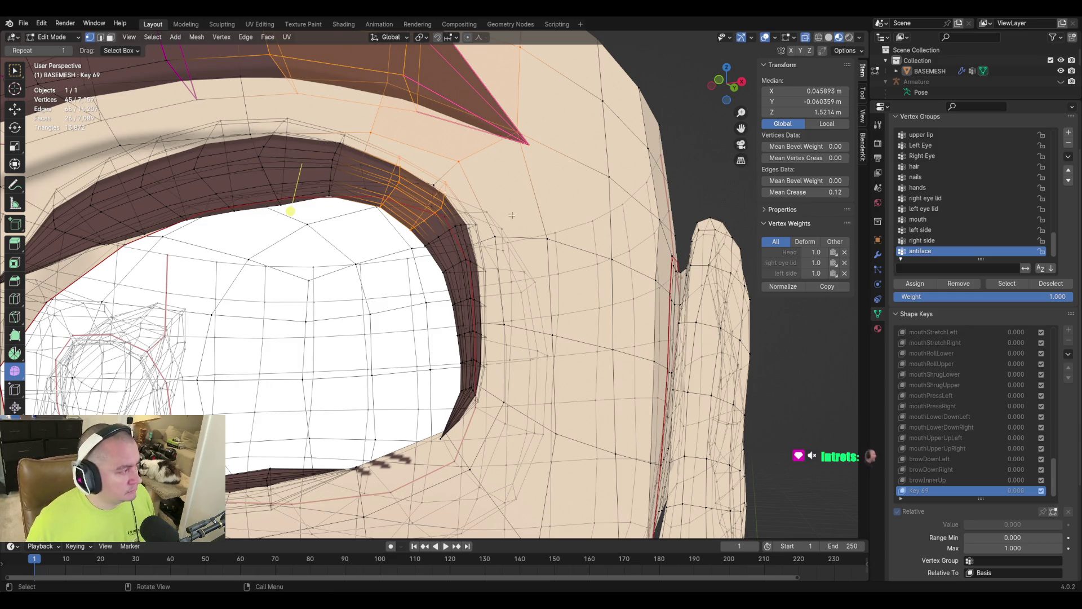
scroll(526, 212, down, 4)
middle_drag(526, 212, 317, 187)
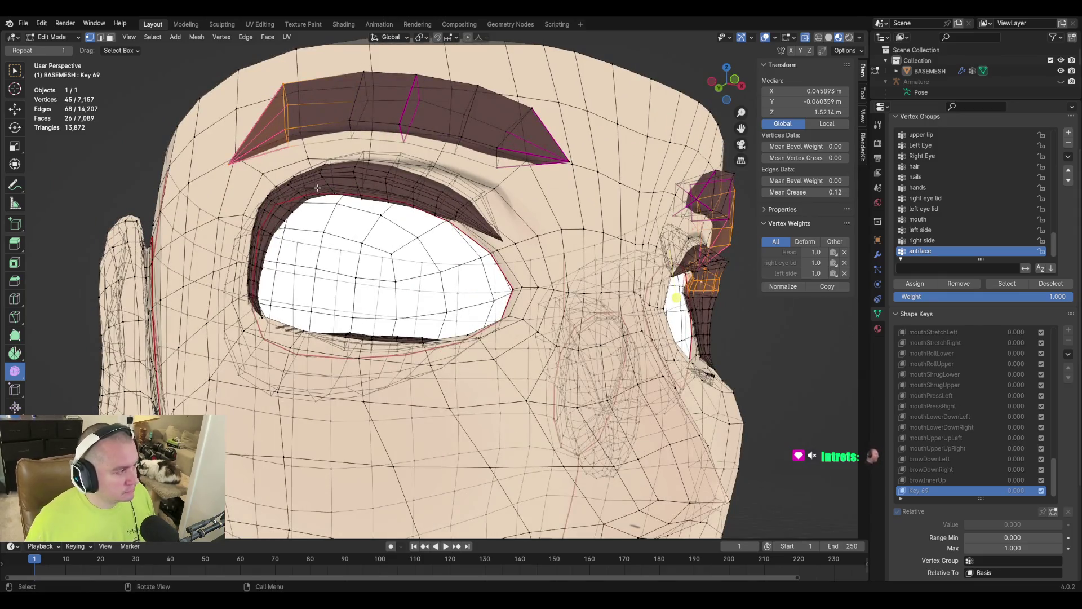
key(KP_1)
scroll(323, 245, down, 3)
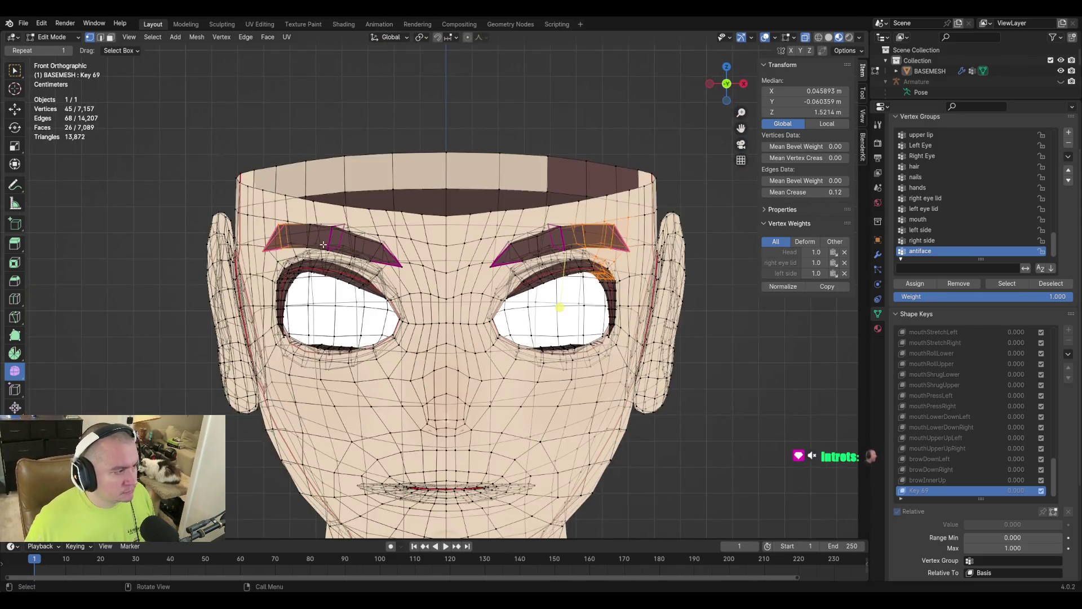
scroll(323, 245, up, 2)
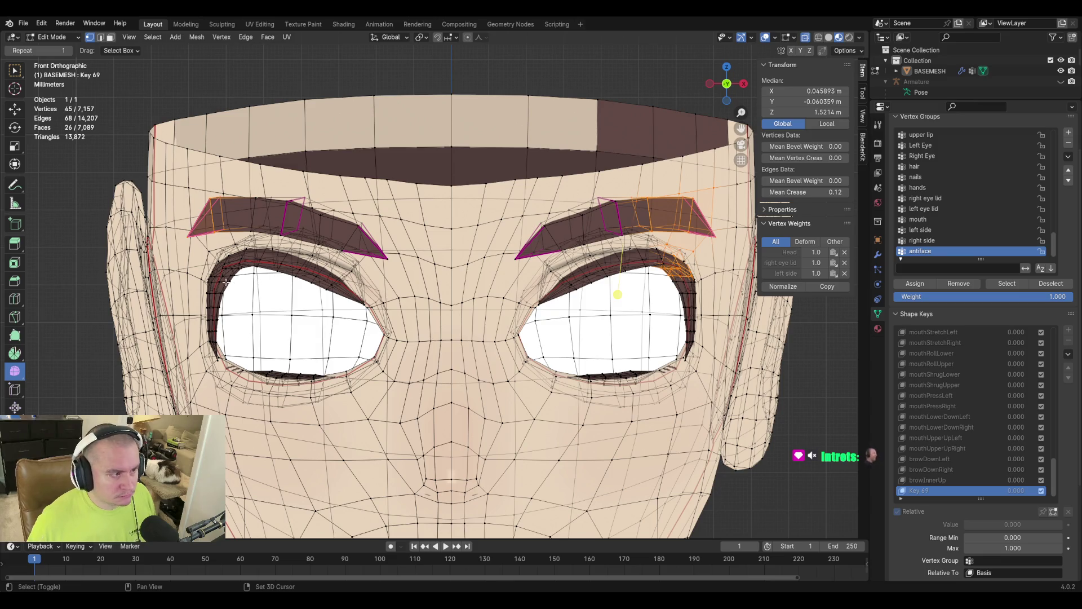
ctrl+click(216, 355)
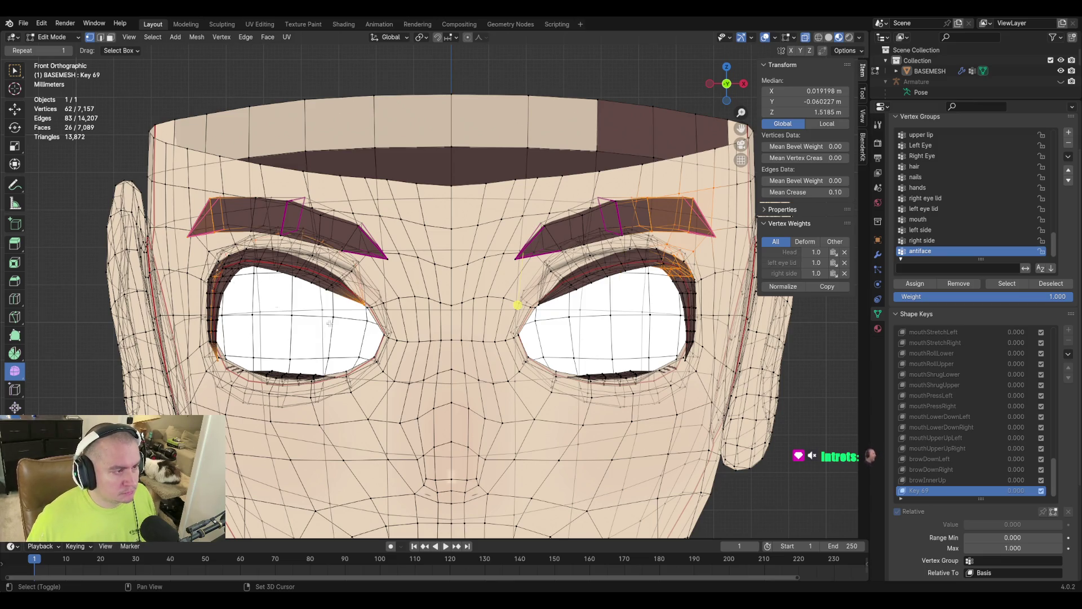
key(ctrl+z)
click(806, 38)
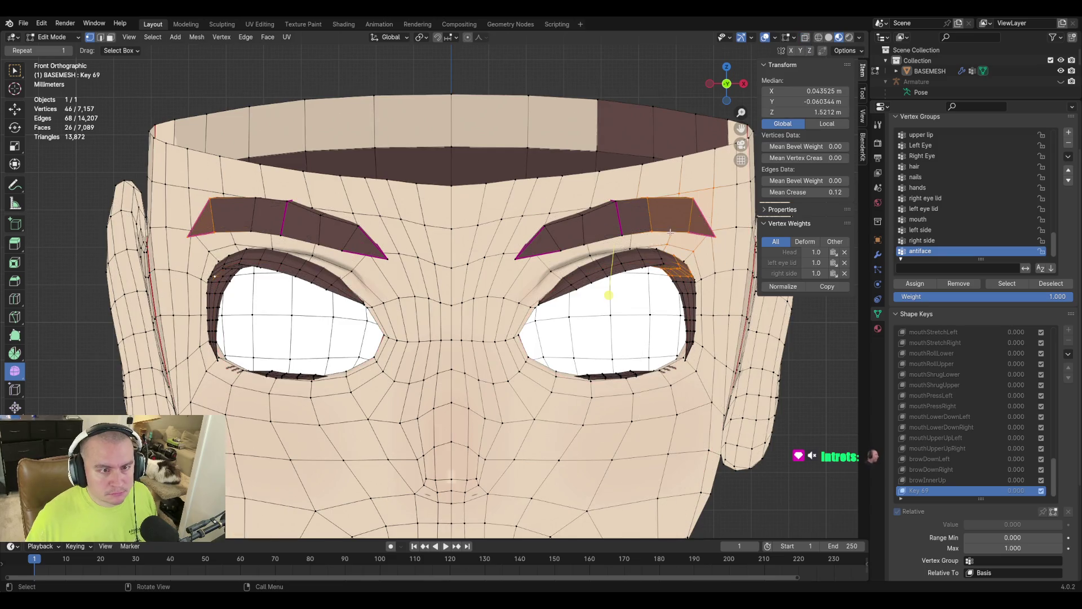
shift+drag(248, 254, 224, 277)
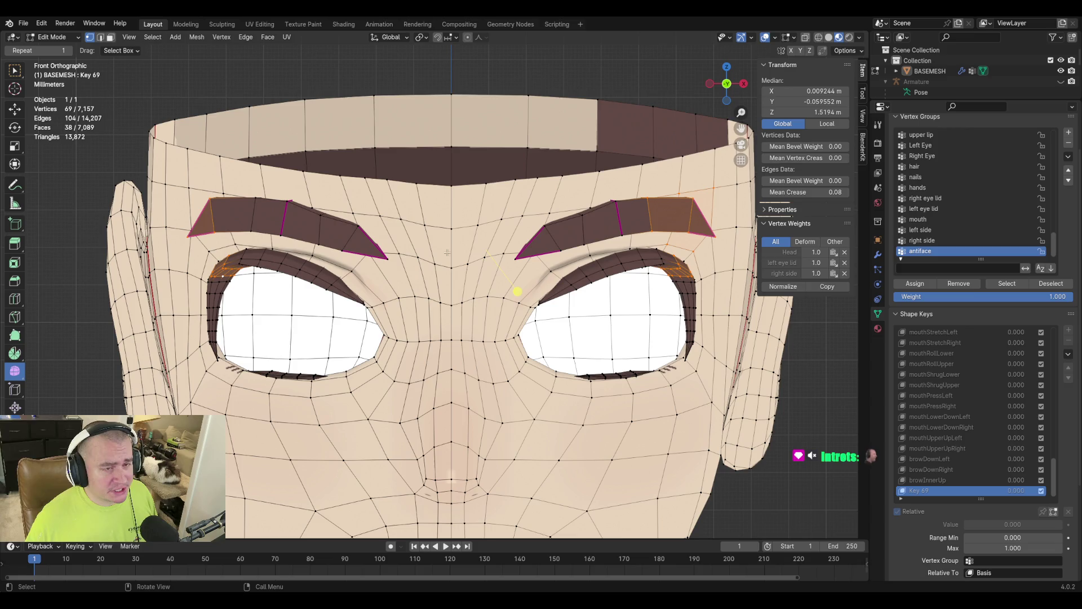
key(g)
key(z)
Enable proportional editing, test a vertical eyebrow move and cancel it, then show Tool settings.
right_click(493, 276)
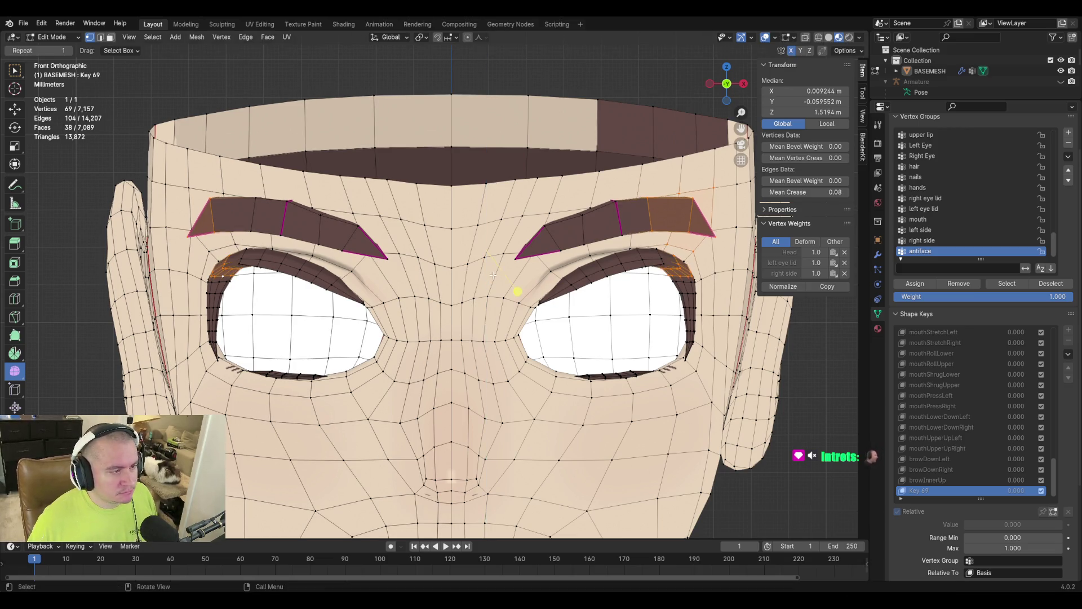
key(o)
key(g)
key(z)
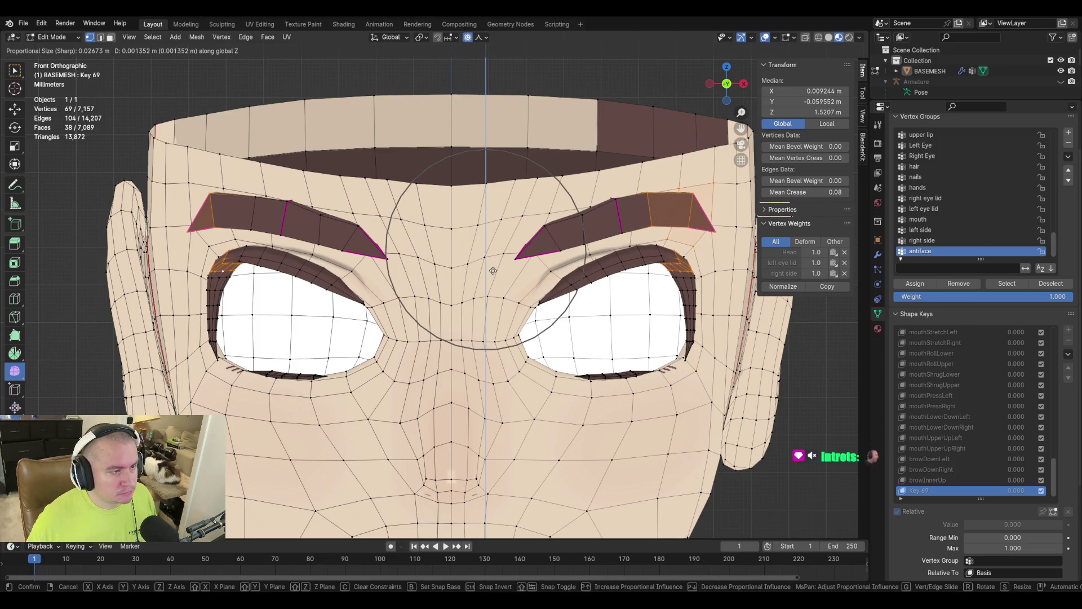
scroll(493, 262, down, 3)
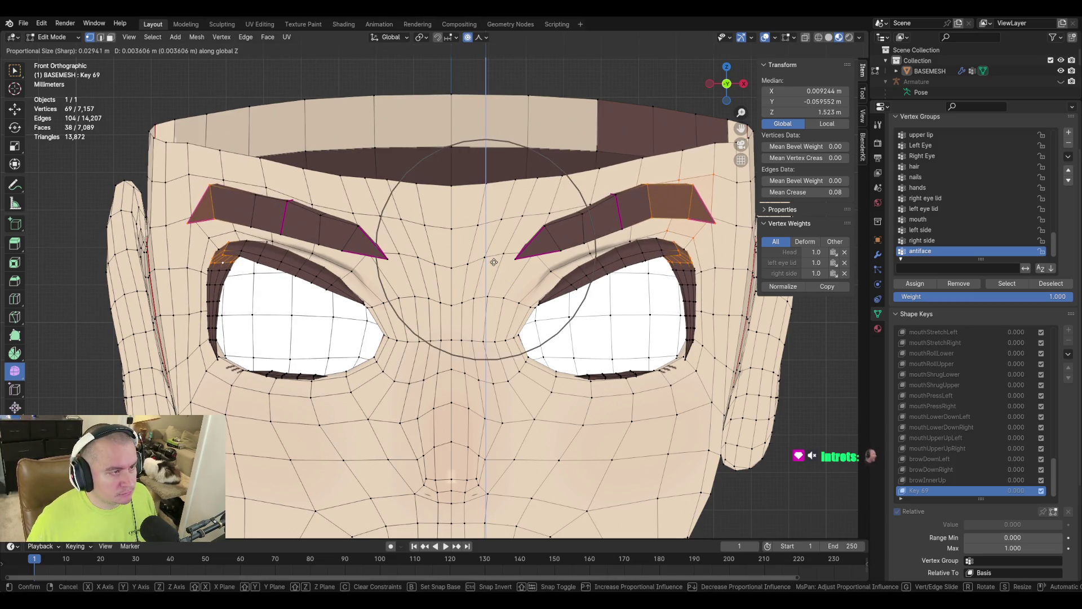
right_click(517, 292)
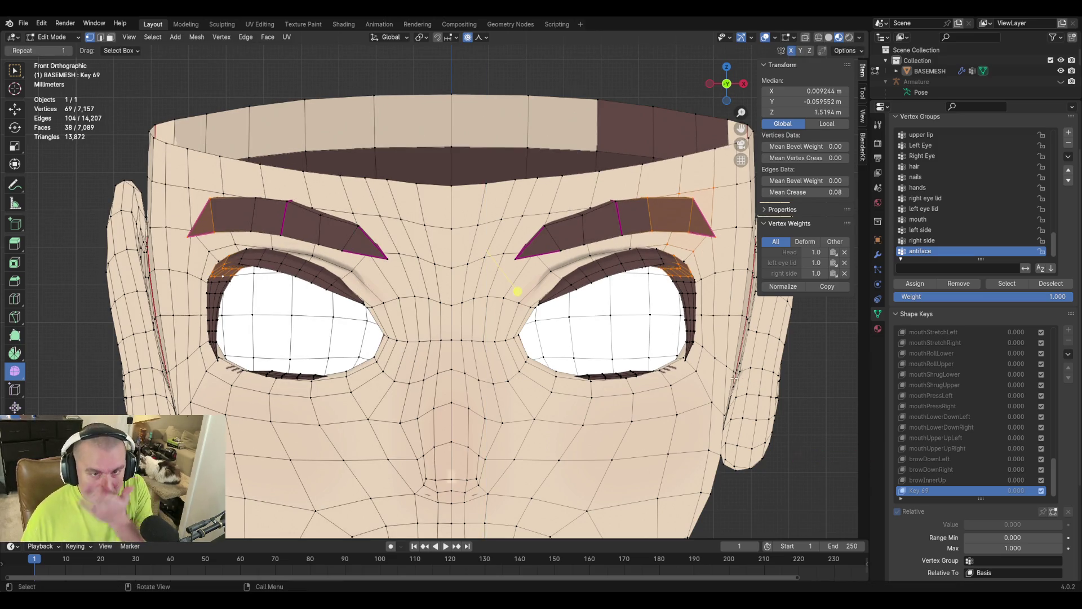
click(862, 92)
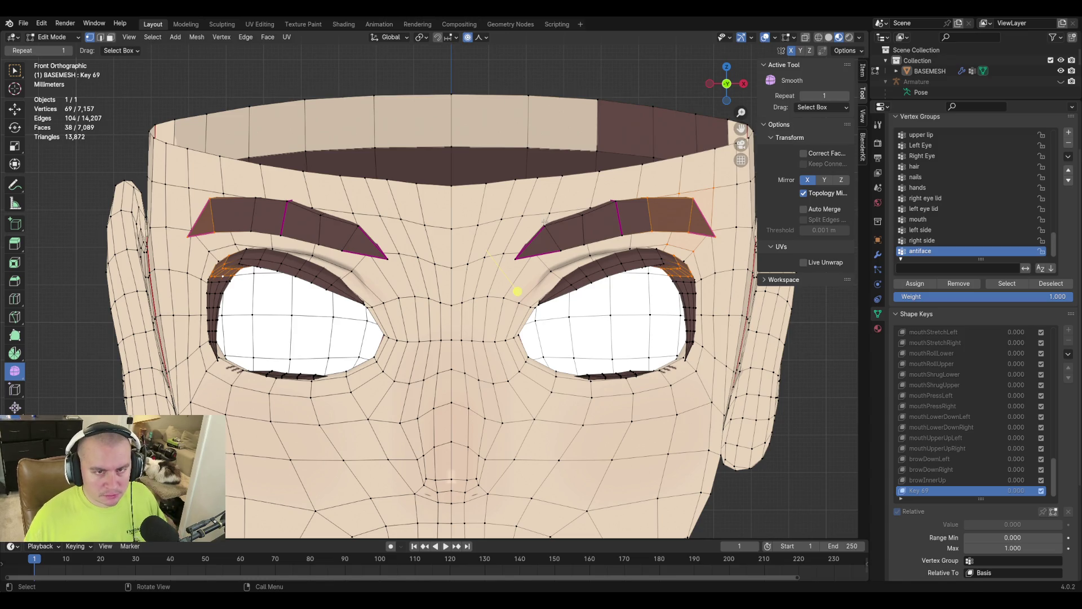
Show the Item tab's transform and vertex weights, zoom to the eye, and bring up the mode pie menu.
key(c)
key(Escape)
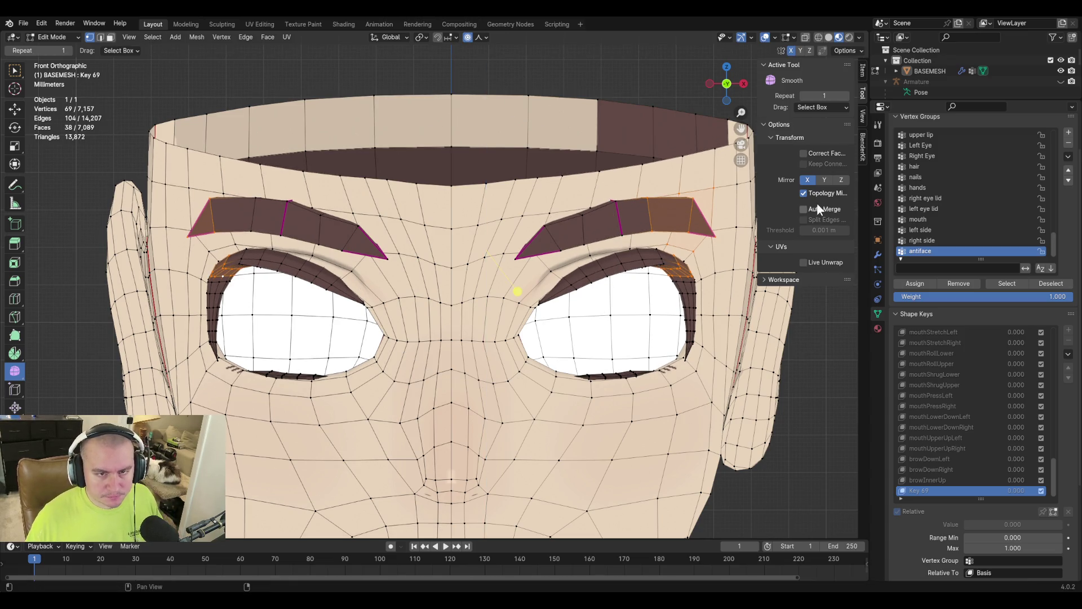
click(864, 71)
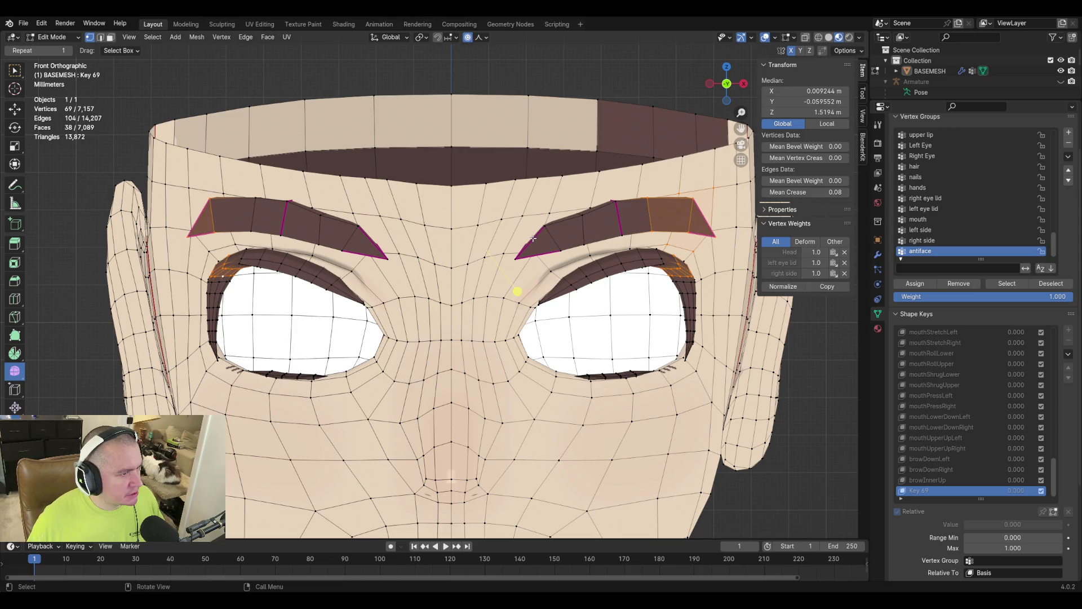
middle_drag(527, 238, 501, 231)
scroll(499, 232, down, 4)
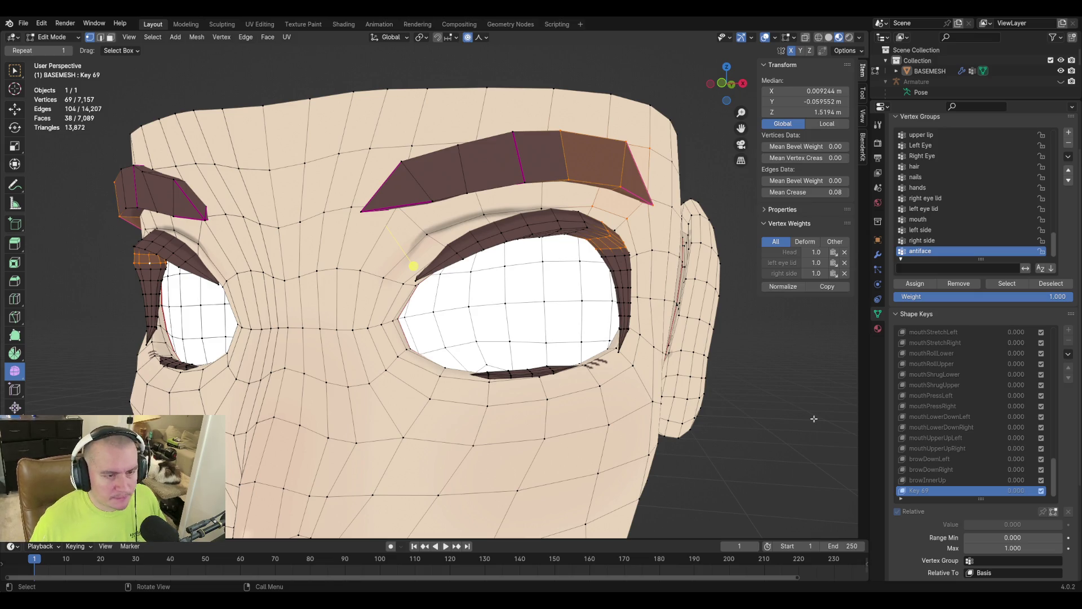
key(ctrl+Tab)
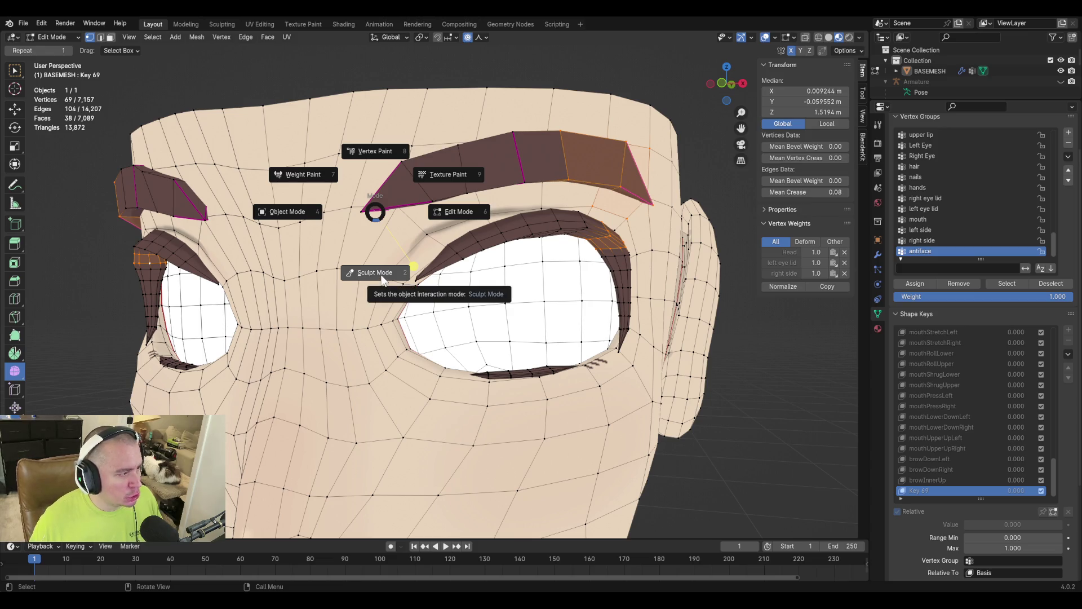
Enter Sculpt Mode and set the Elastic Deform brush radius to 272 px.
click(381, 279)
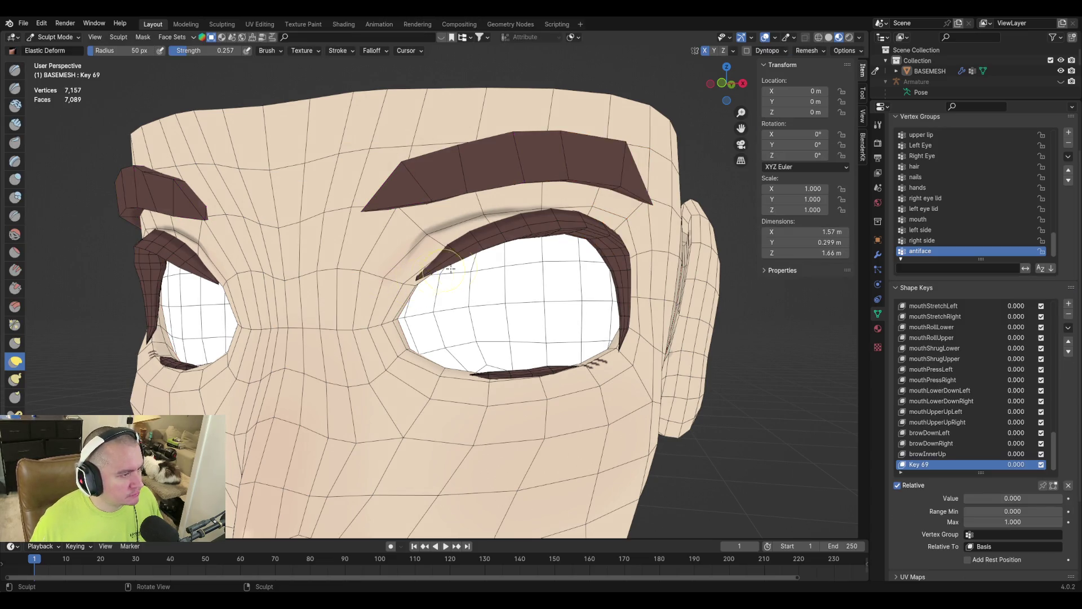
middle_drag(479, 256, 446, 260)
key(f)
click(480, 237)
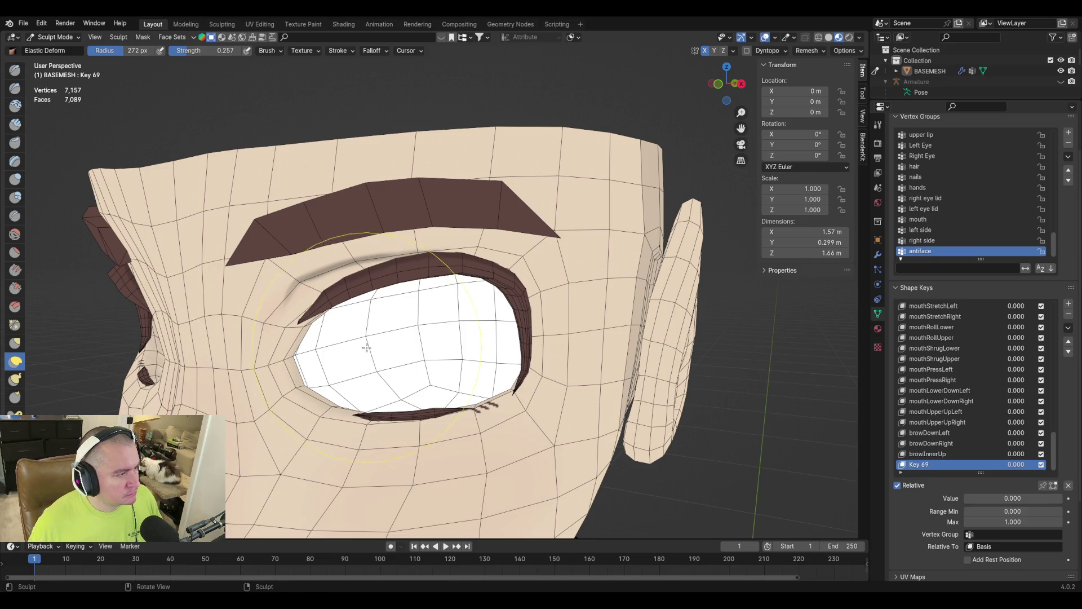
key(Tab)
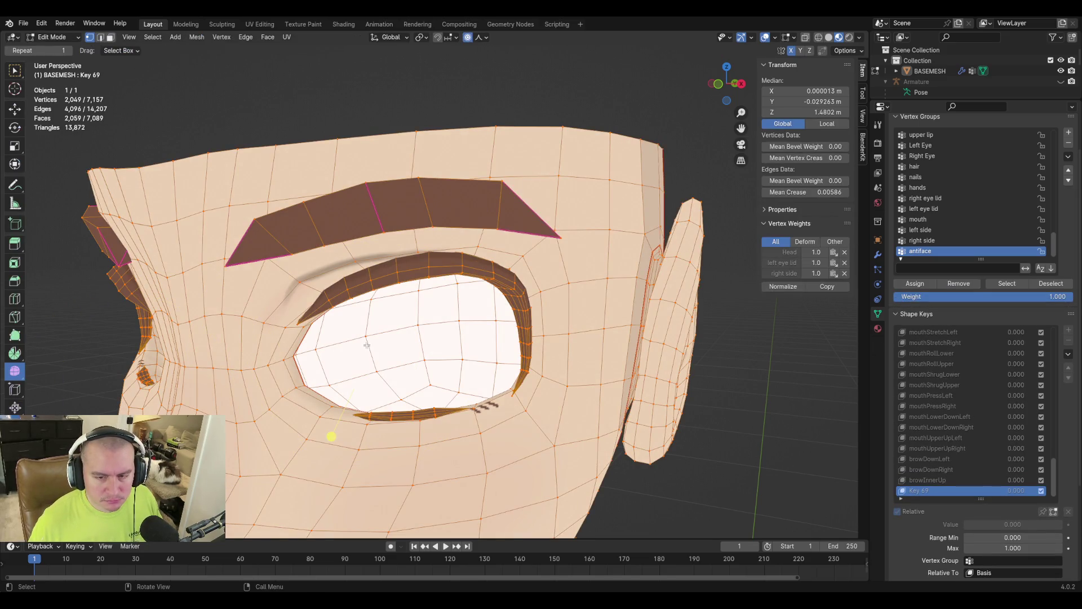
key(Tab)
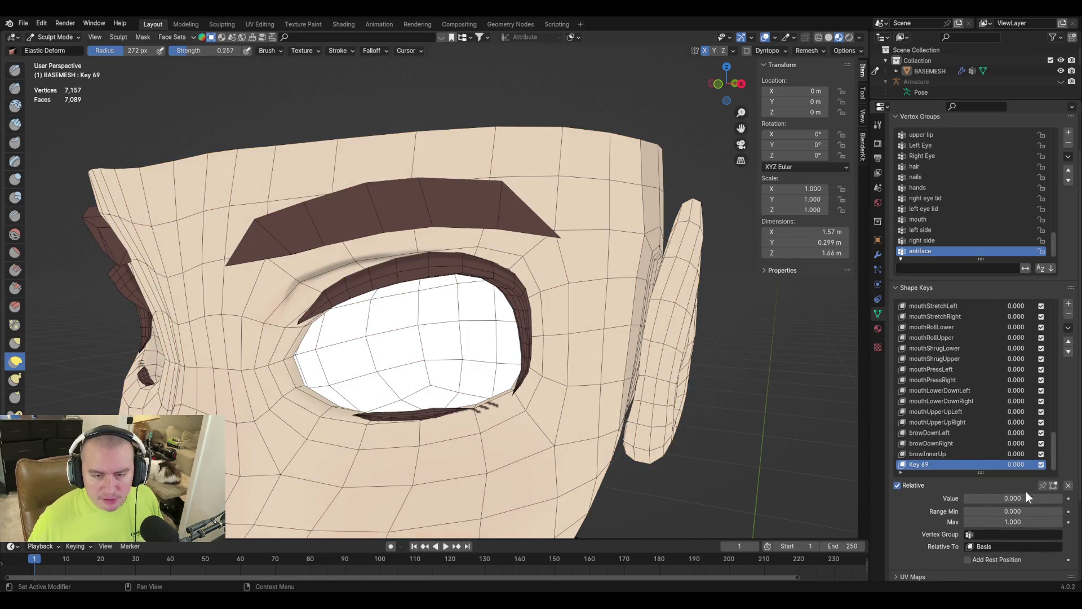
Set Key 69's value to 1.000.
click(1013, 498)
text(1)
key(Return)
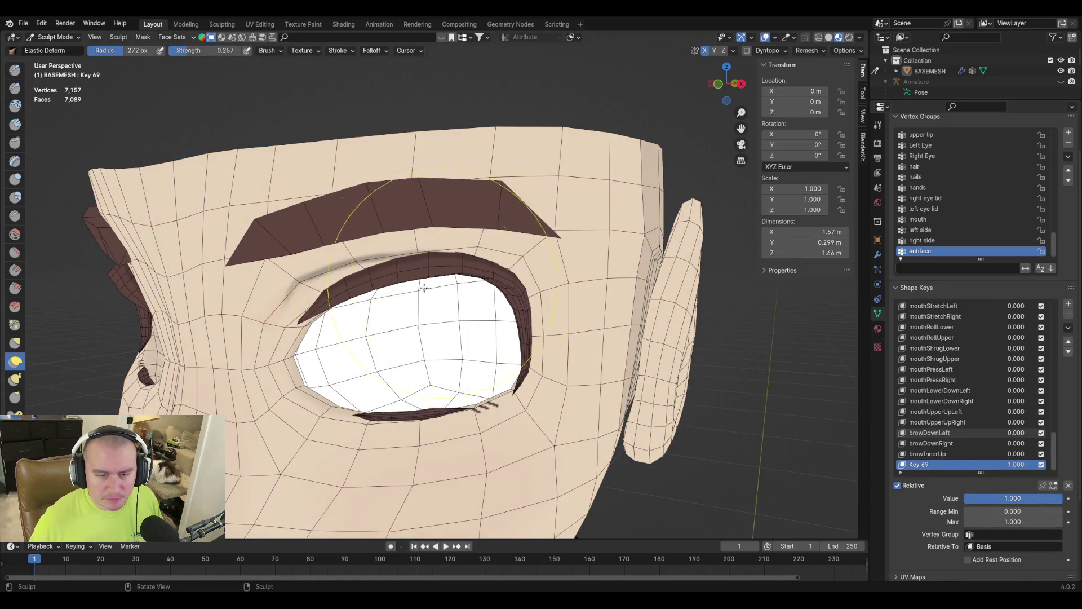
key(Tab)
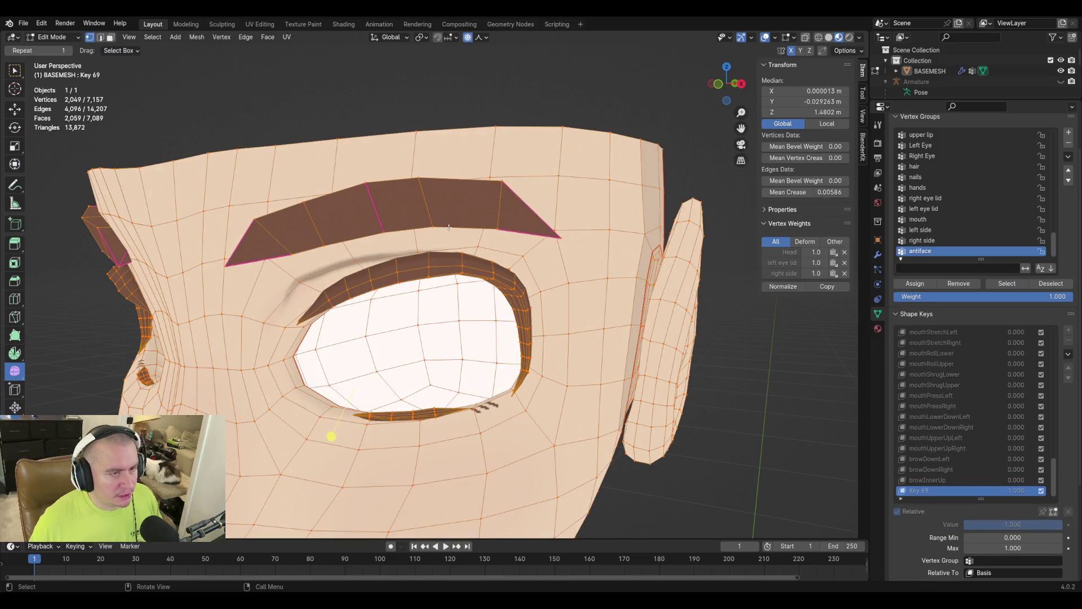
key(Tab)
Sculpt the brow and upper eyelid upward with two Elastic Deform strokes.
mouse_move(421, 161)
mouse_down()
mouse_move(412, 138)
mouse_move(423, 149)
mouse_up()
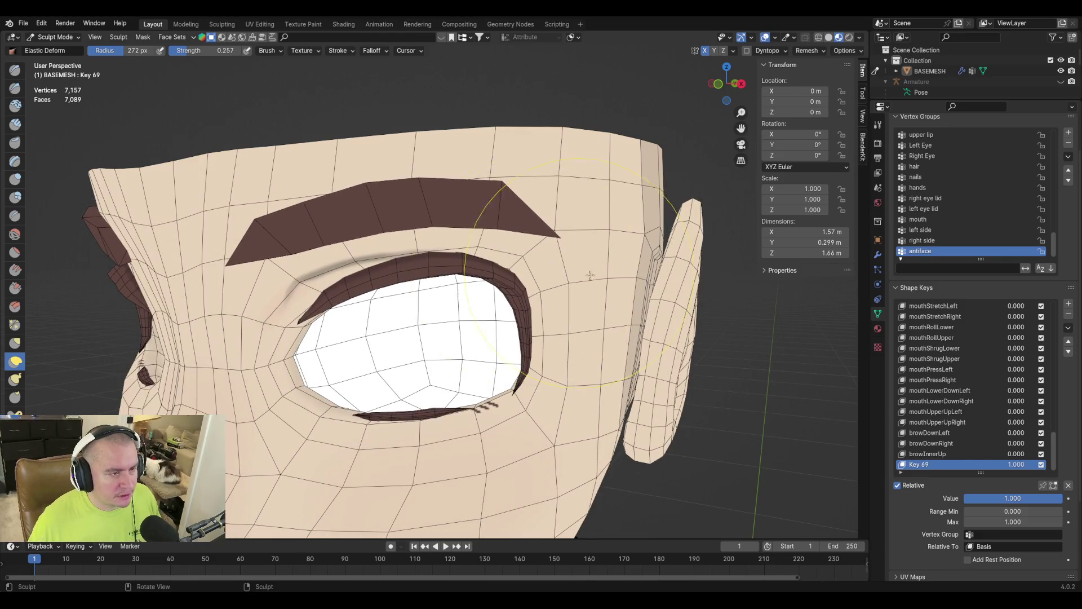
middle_drag(569, 272, 258, 140)
scroll(352, 206, up, 2)
middle_drag(351, 206, 349, 245)
mouse_move(349, 244)
mouse_down()
mouse_move(361, 237)
mouse_move(411, 263)
mouse_move(341, 244)
mouse_move(346, 260)
mouse_up()
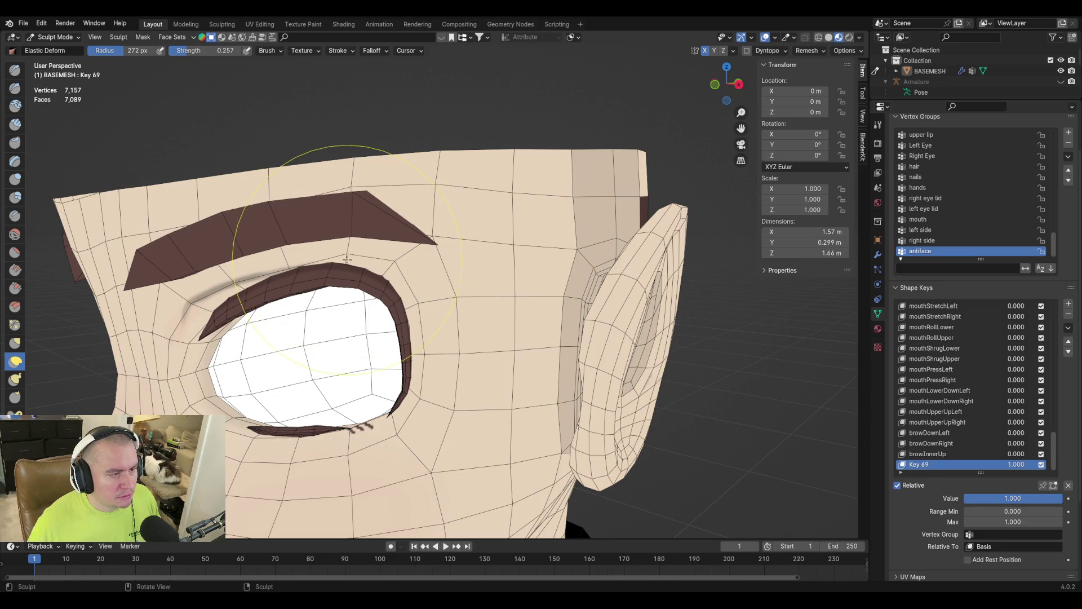
mouse_move(319, 248)
middle_down()
mouse_move(360, 234)
mouse_move(551, 268)
mouse_move(608, 323)
middle_up()
key(Tab)
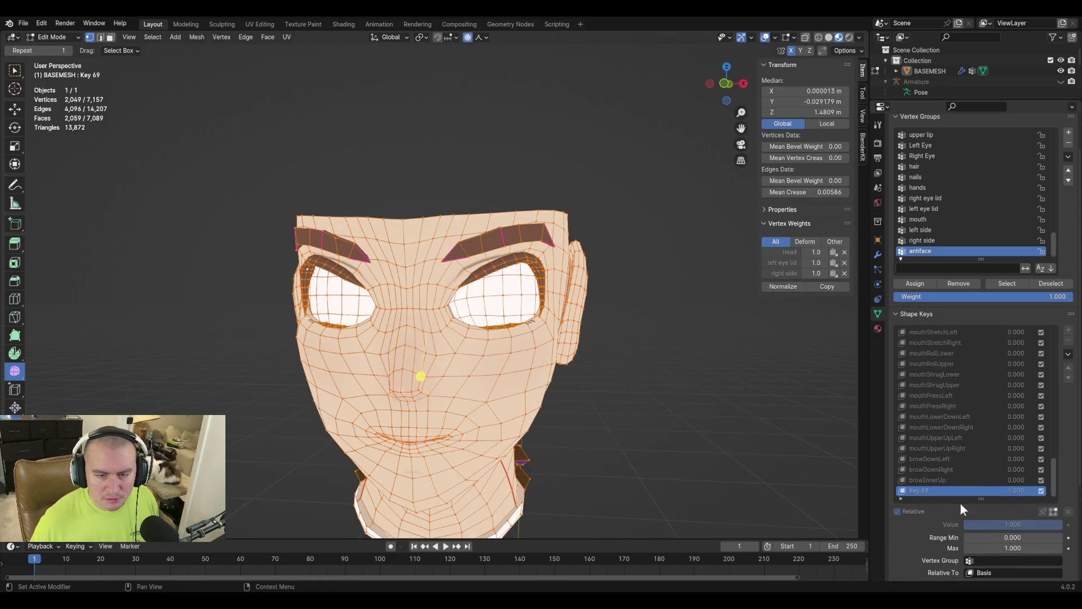
Return to Object Mode via the mode pie menu and slide Key 69's value back to 0.
key(Tab)
key(ctrl+Tab)
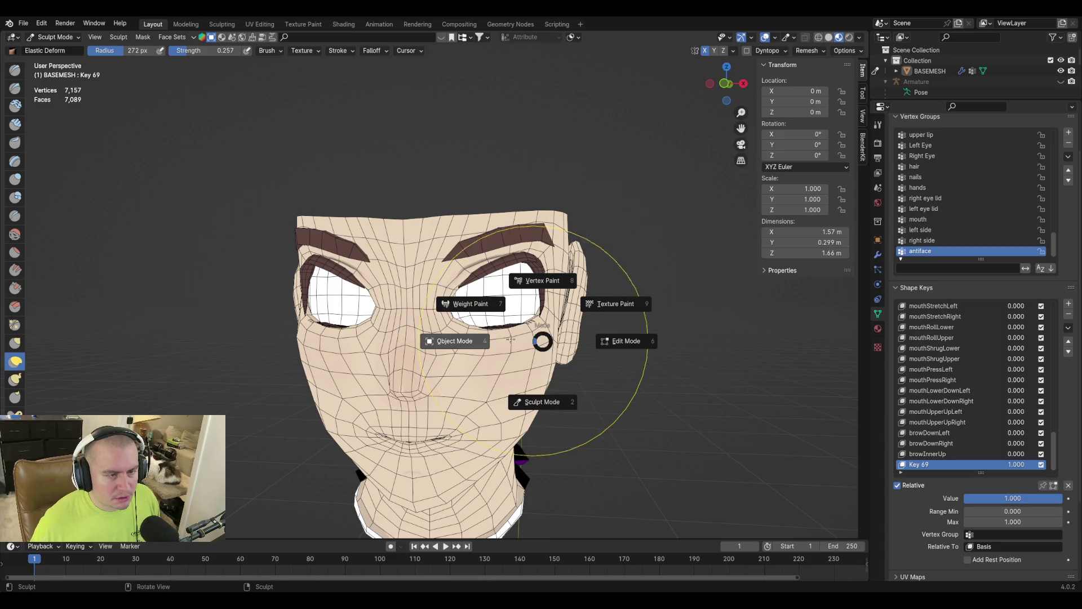
click(460, 339)
drag(982, 499, 958, 498)
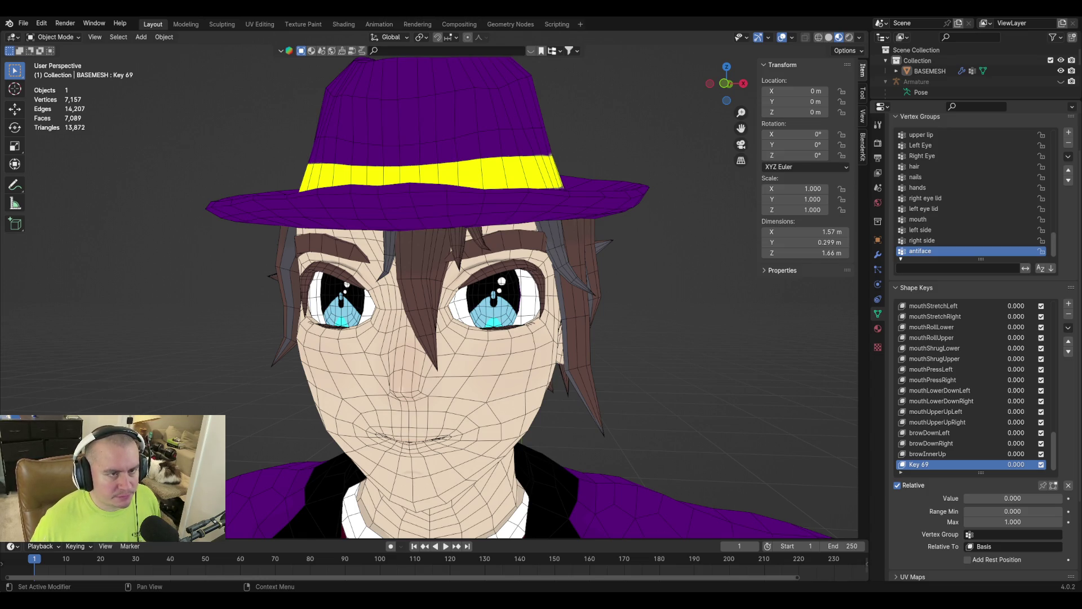
click(952, 486)
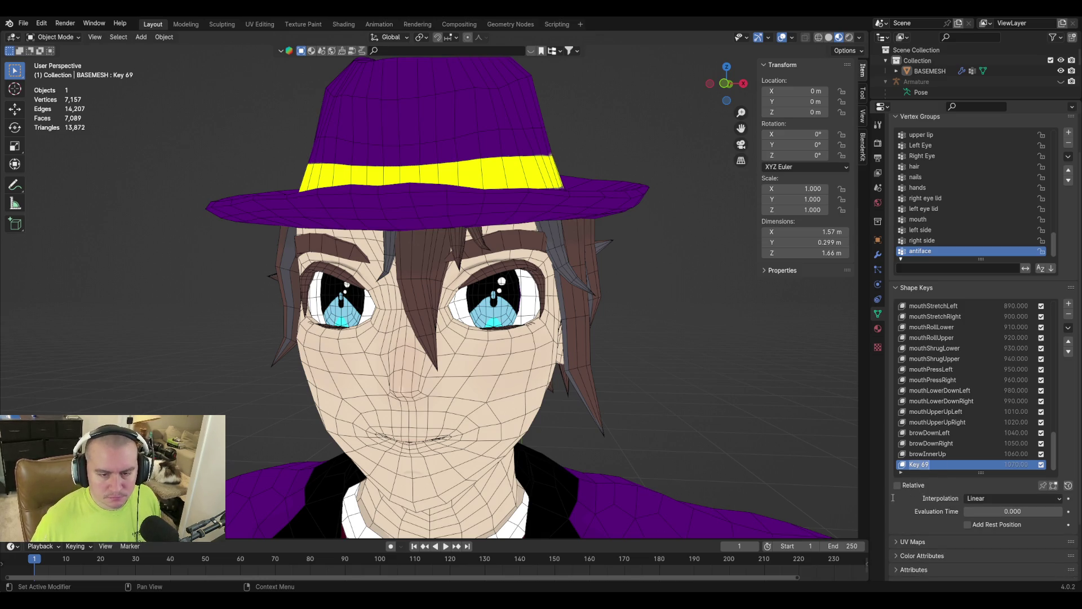
click(947, 423)
click(938, 463)
scroll(910, 532, up, 2)
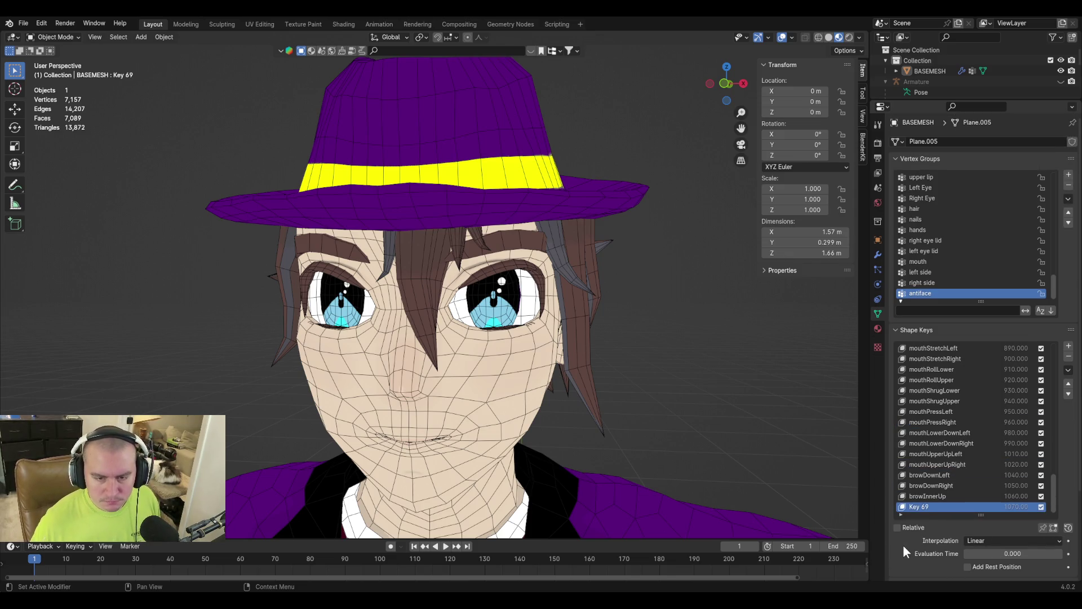
scroll(903, 545, down, 5)
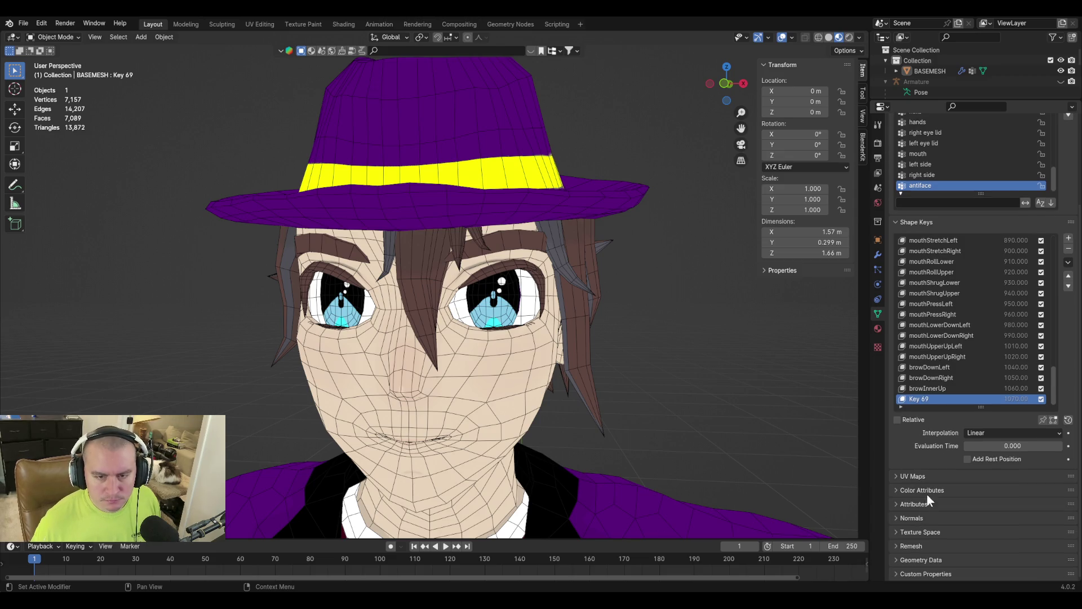
click(979, 432)
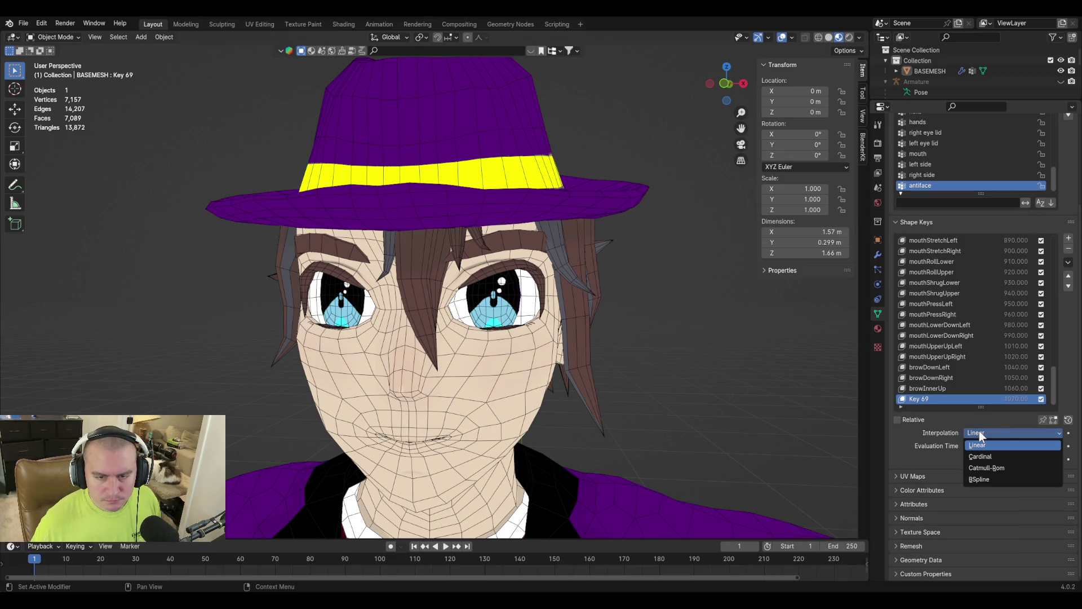
click(979, 431)
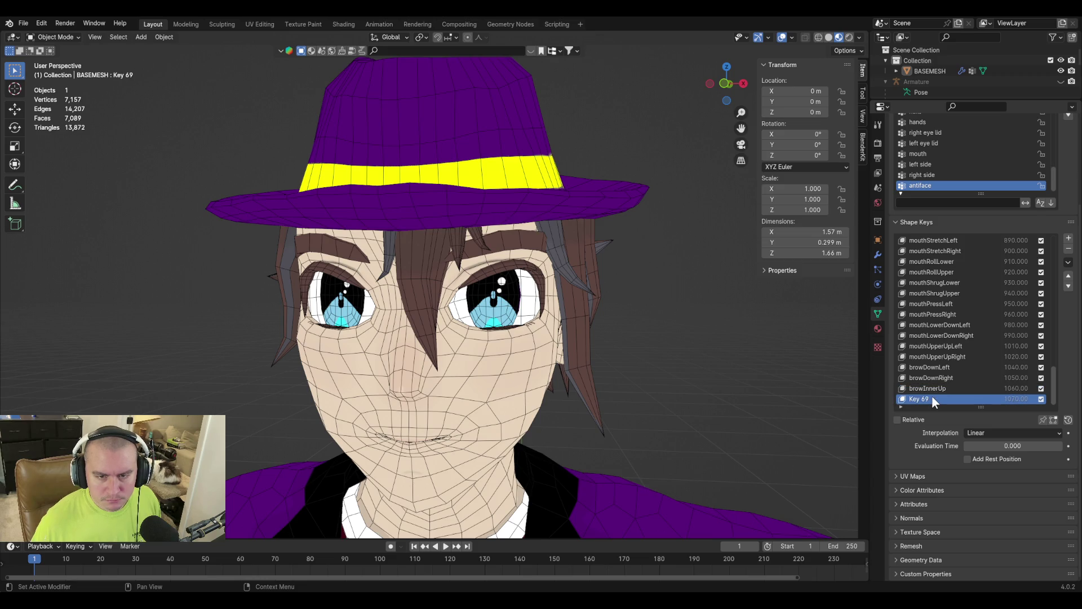
key(Tab)
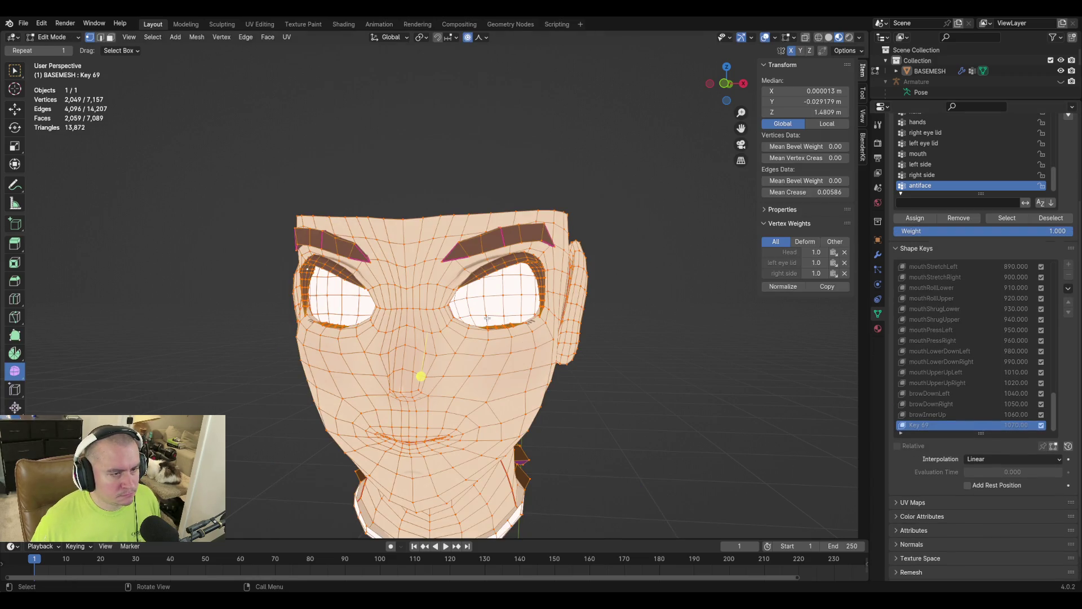
key(Tab)
key(ctrl+Tab)
click(396, 315)
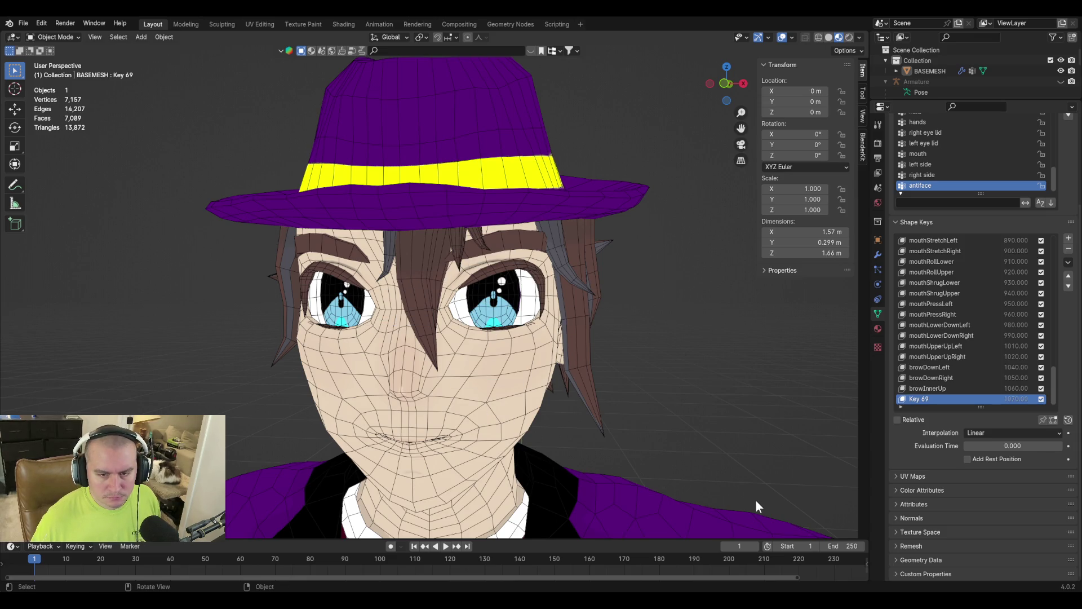
key(Tab)
key(ctrl+z)
key(ctrl+z)
key(ctrl+z)
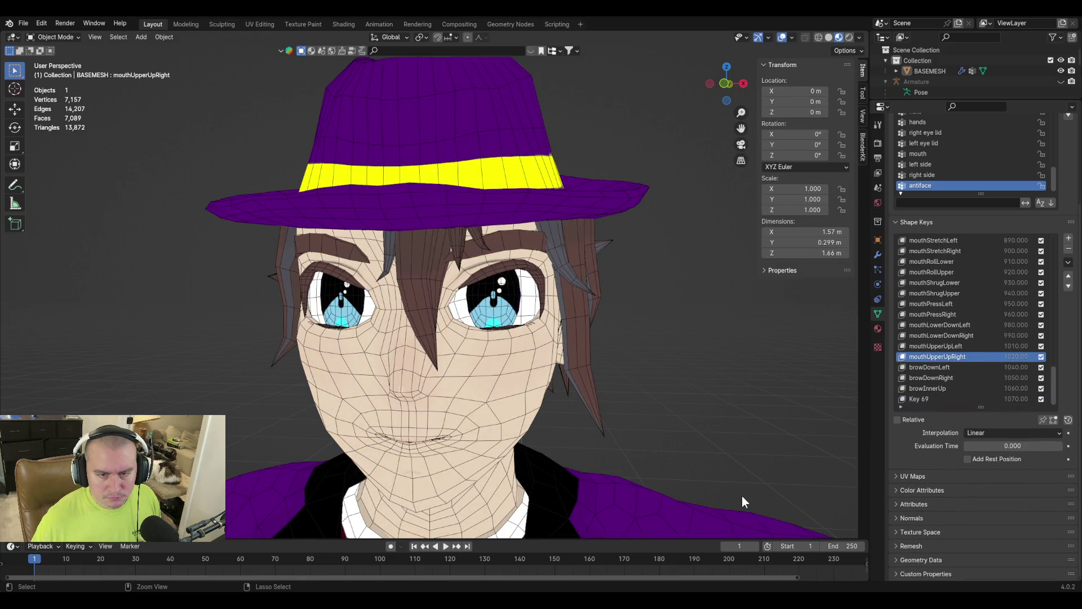
key(ctrl+shift+z)
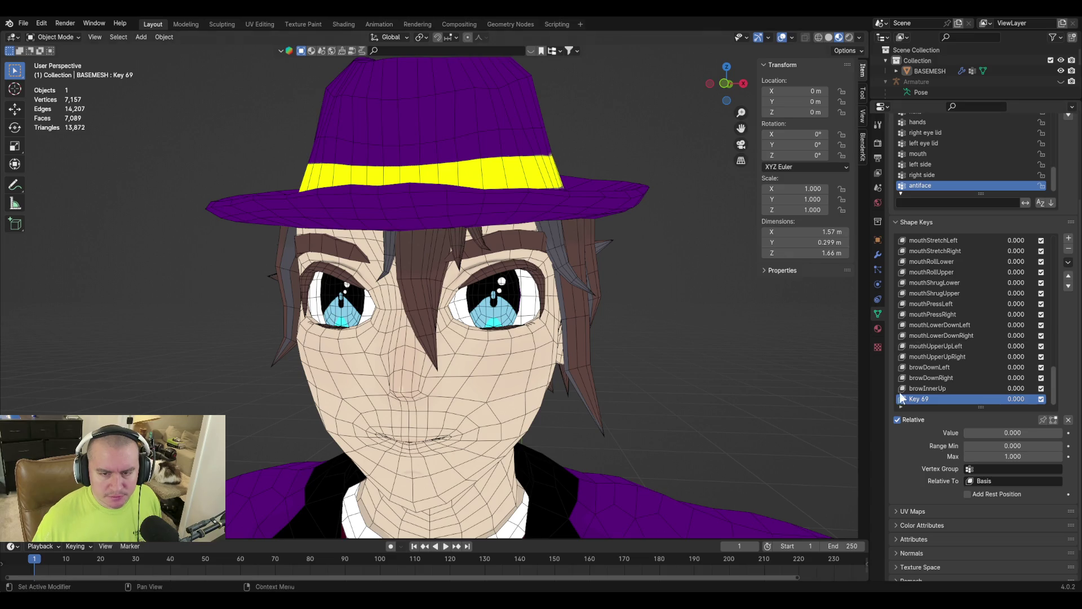
Limit Key 69 to the 'left side' vertex group and set its value to 1.0.
click(956, 389)
click(955, 399)
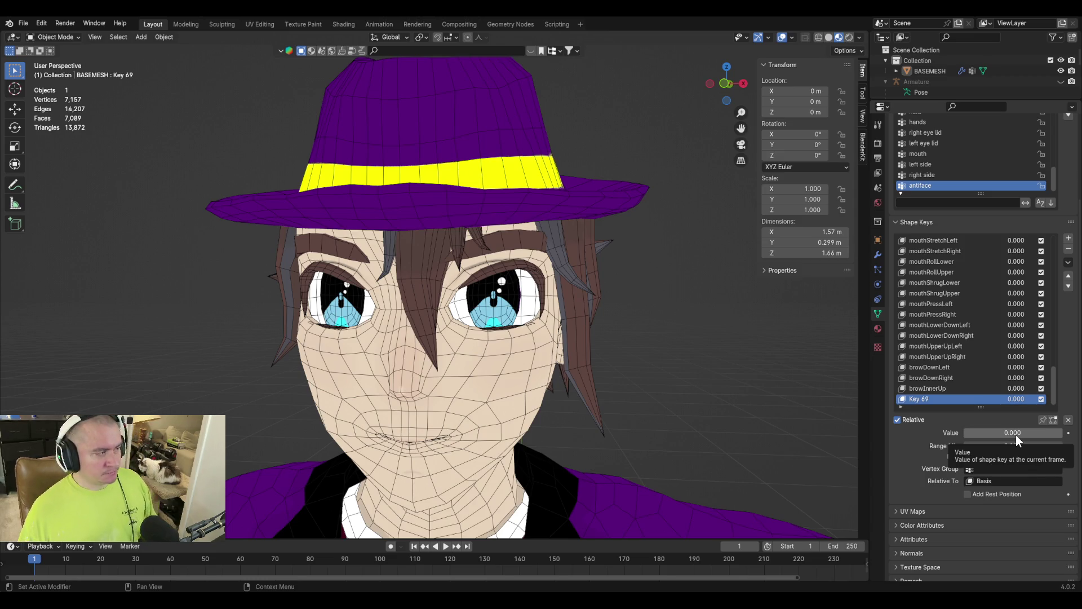
mouse_move(984, 433)
mouse_down()
mouse_move(1062, 432)
mouse_move(965, 433)
mouse_up()
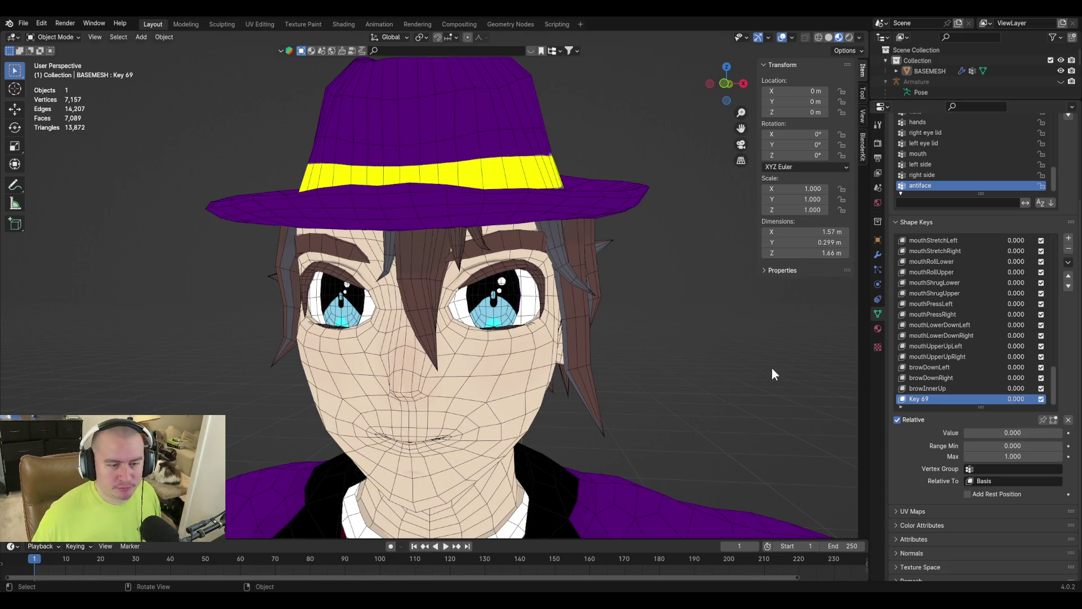
click(1006, 468)
text(l)
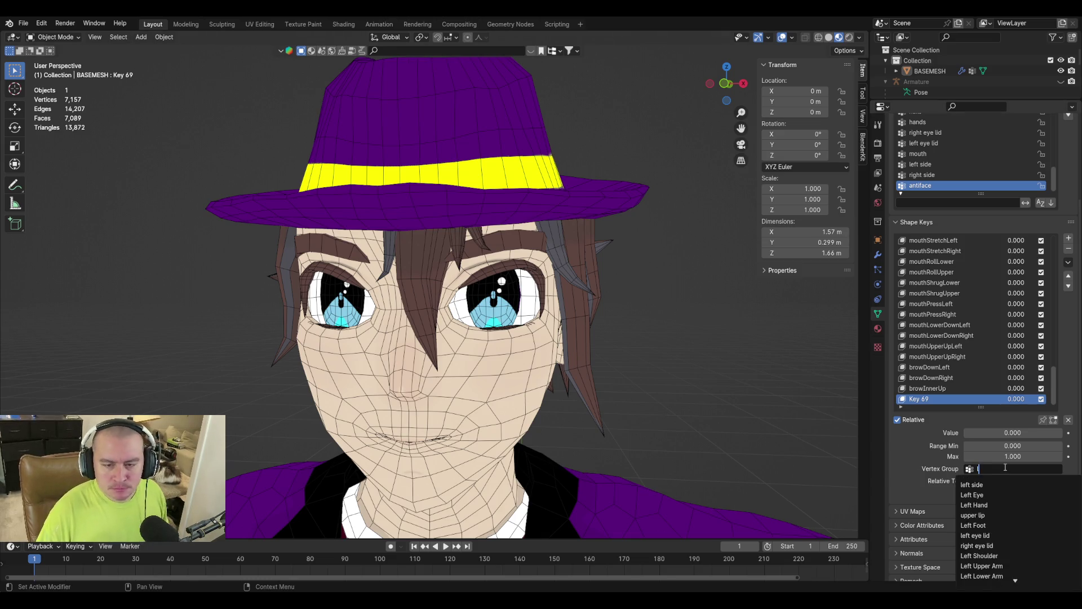
text(eft s)
key(Return)
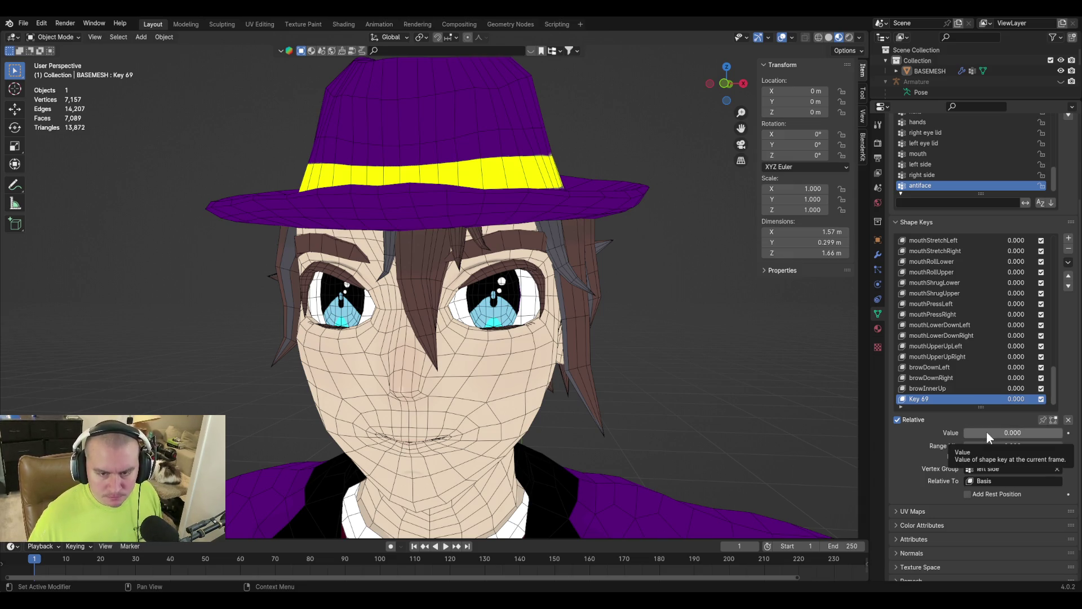
drag(987, 431, 1059, 431)
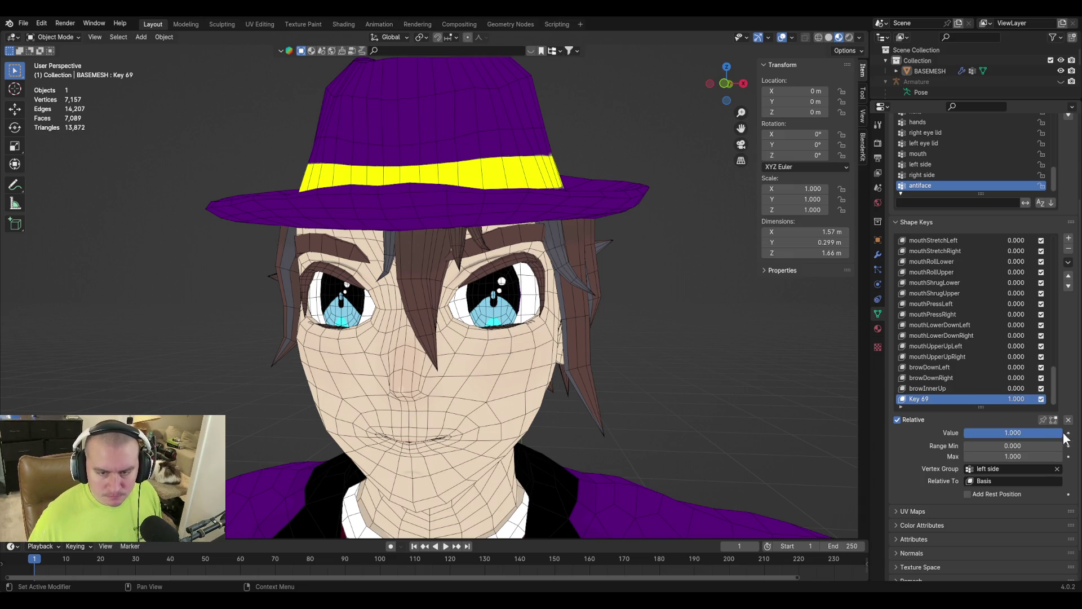
Create Key 70 with New Shape from Mix and begin renaming it.
click(1069, 267)
click(1046, 276)
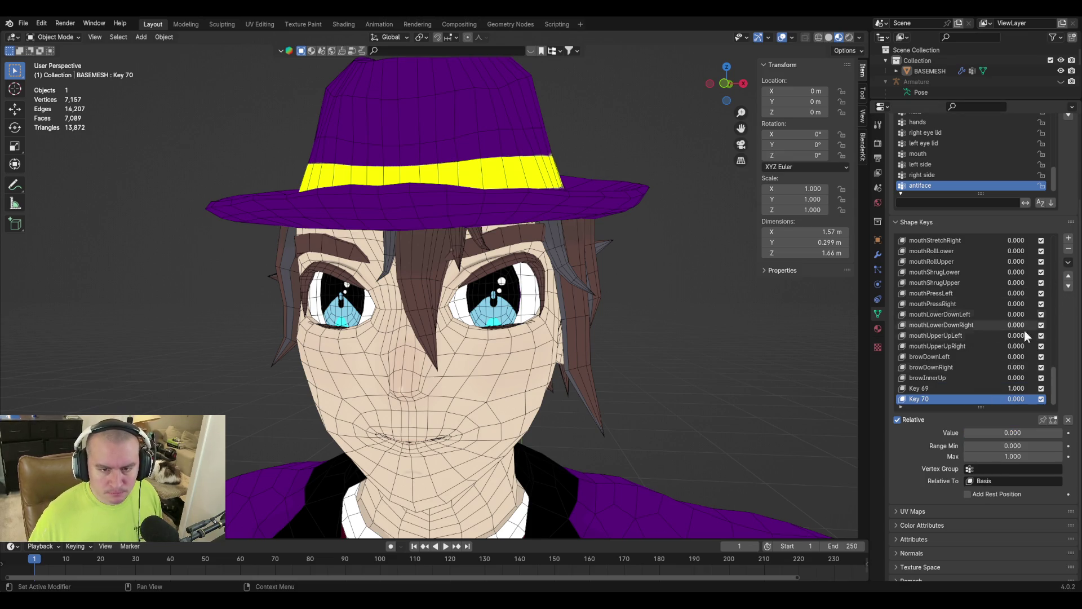
double_click(914, 398)
text(rowOuterUpLeft)
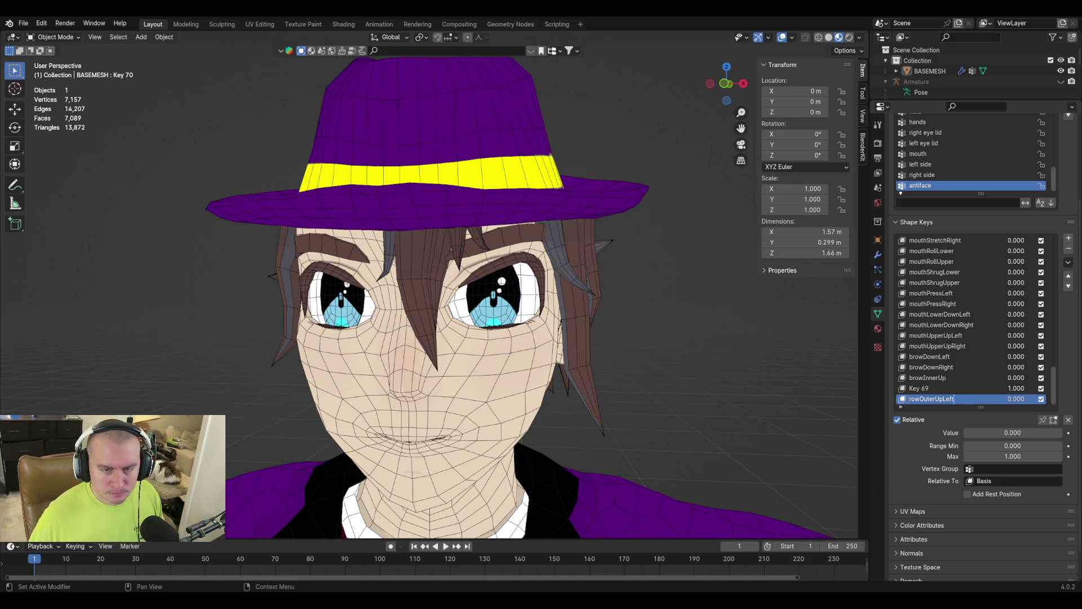
Name the new key browOuterUpLeft and switch Key 69's vertex group to 'right side'.
text(b)
key(ctrl+a)
key(ctrl+c)
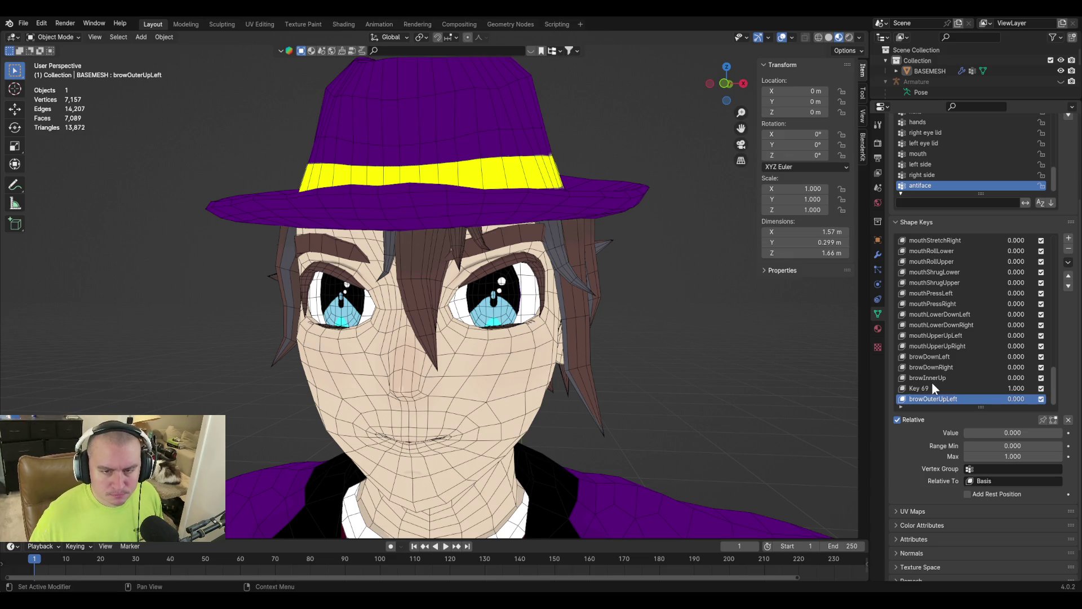
click(932, 388)
click(1007, 470)
text(right side)
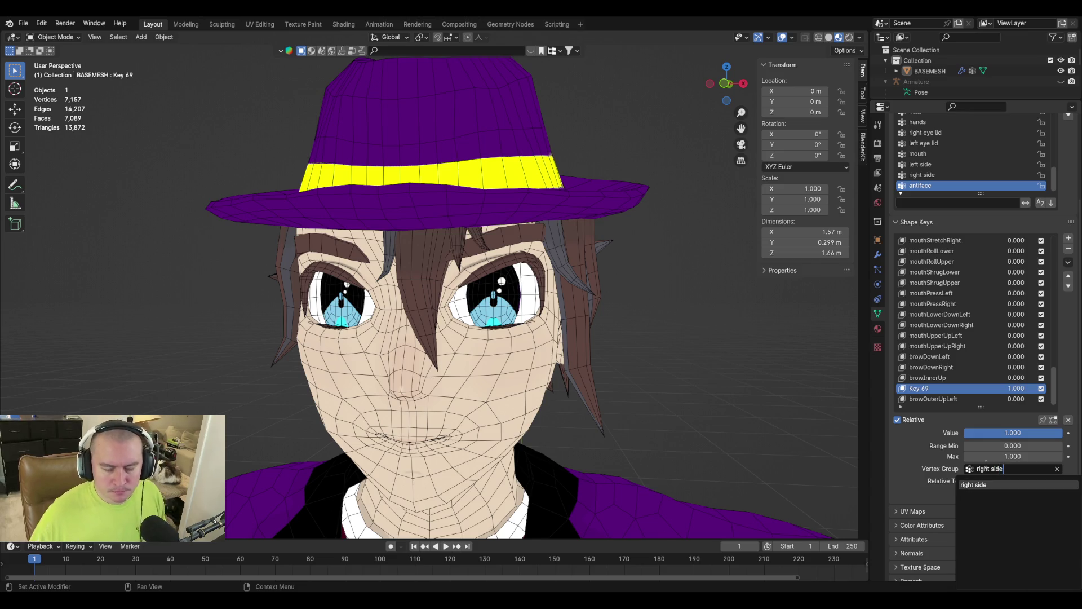
click(999, 485)
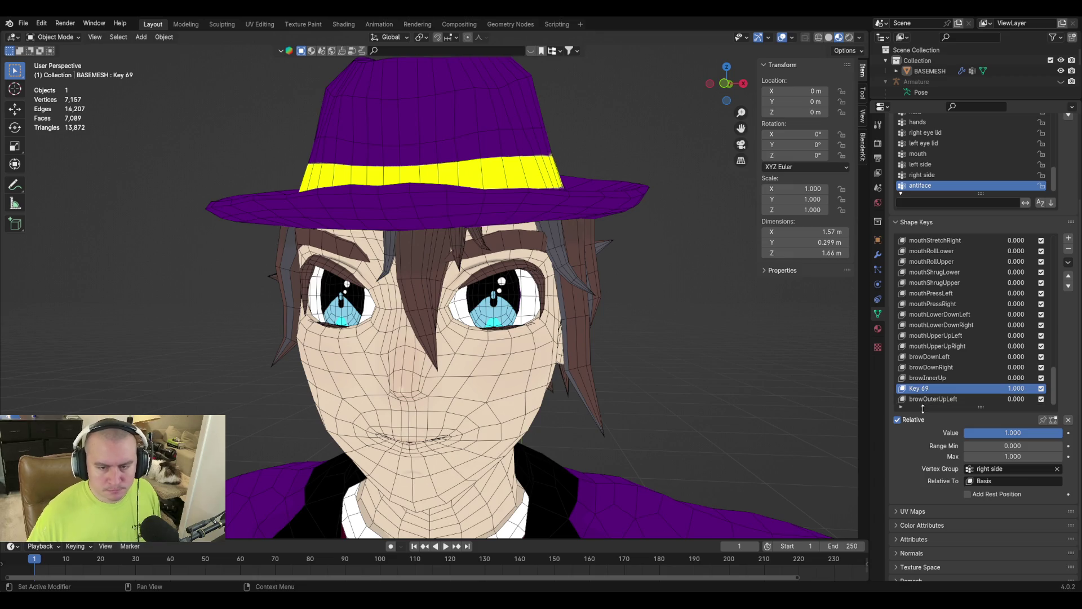
click(1068, 262)
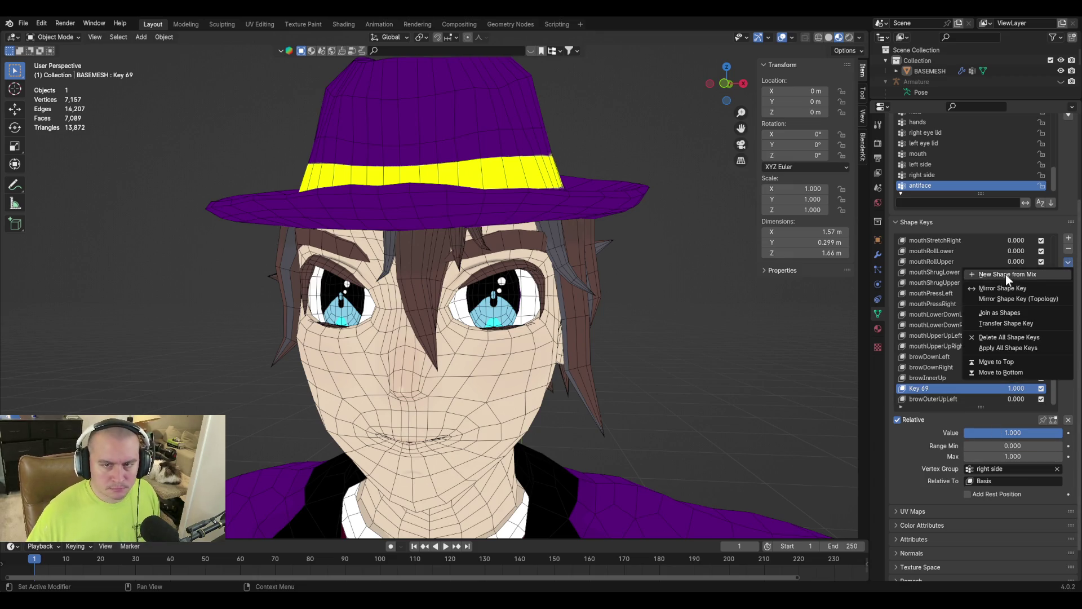
Create a new shape key from the right-side mix and name it browOuterUpRight.
click(1010, 278)
double_click(916, 399)
key(ctrl+v)
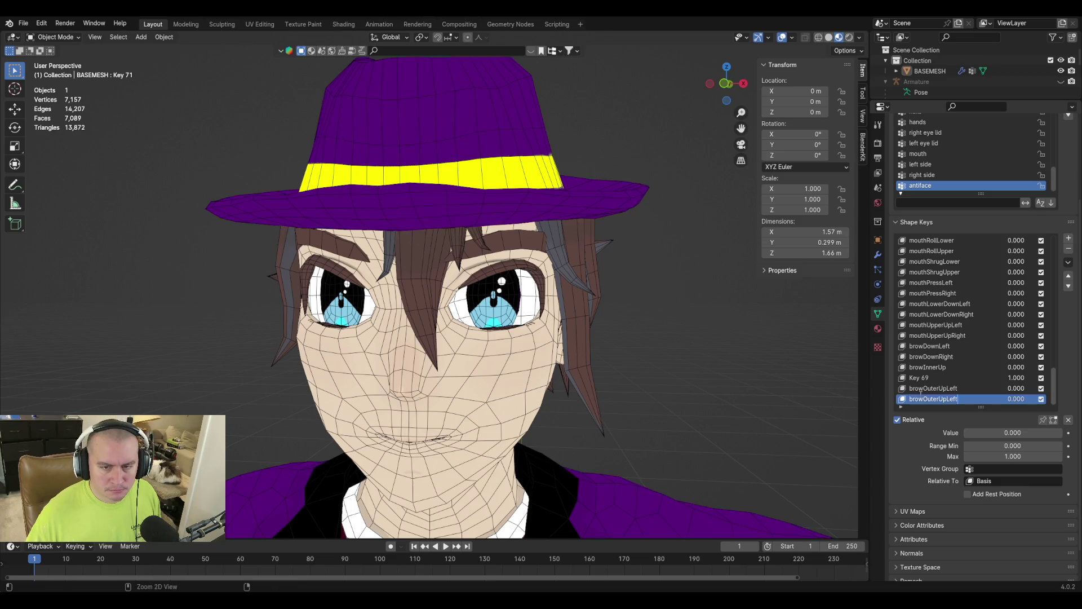
key(BackSpace)
key(BackSpace)
key(BackSpace)
key(BackSpace)
text(Right)
key(Return)
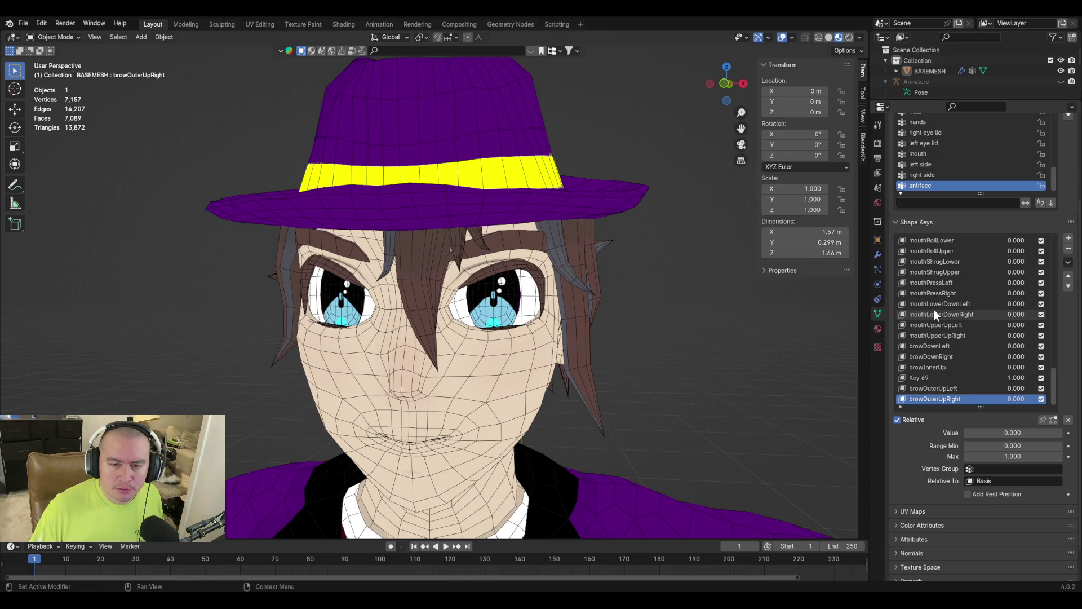
click(945, 377)
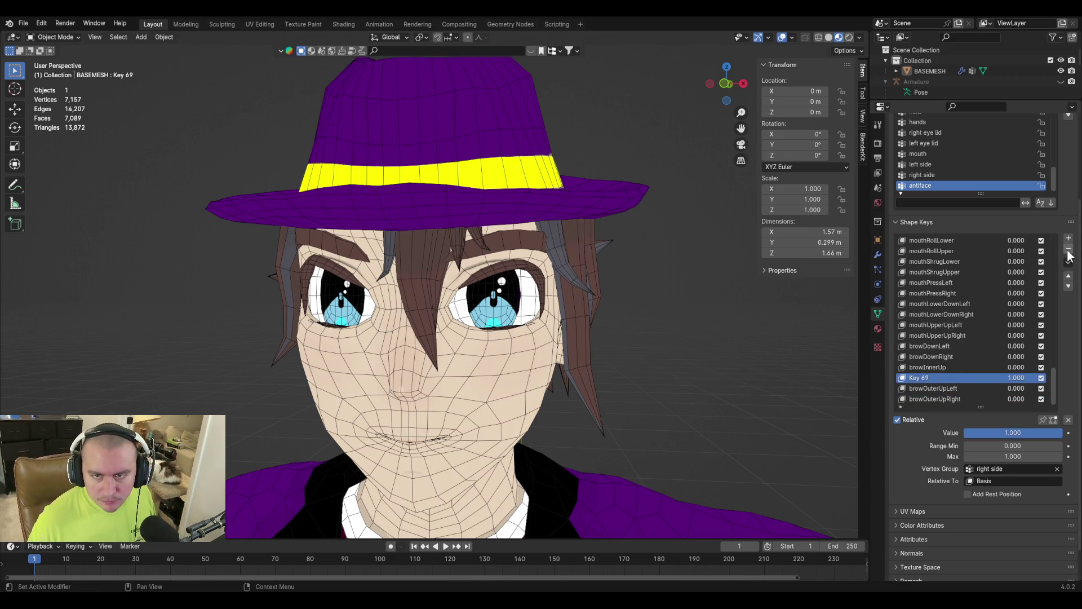
Delete the temporary Key 69 shape key from the list.
click(1068, 249)
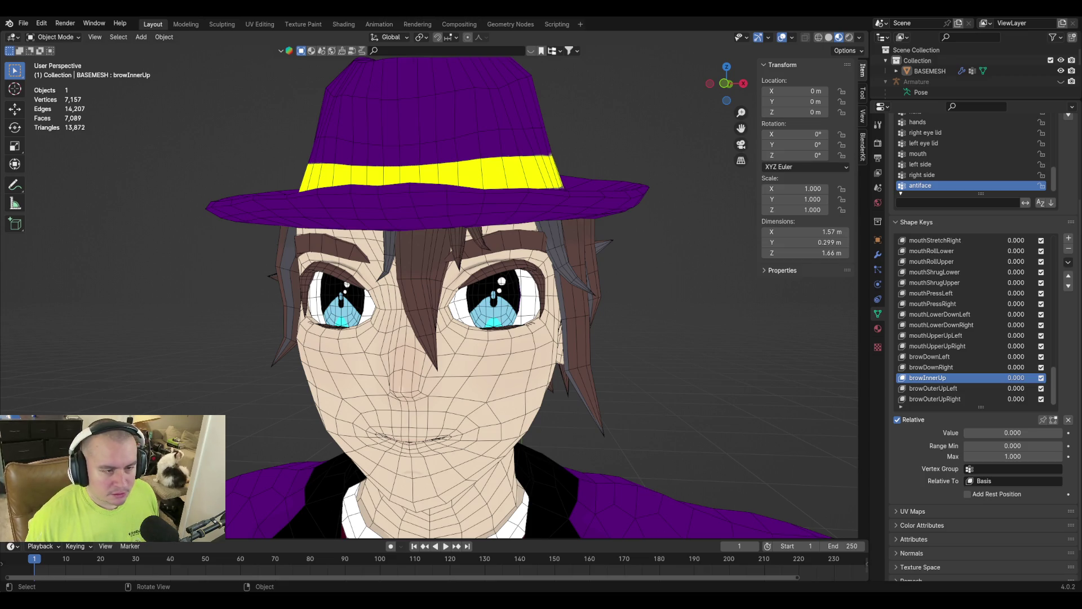
middle_drag(454, 349, 428, 316)
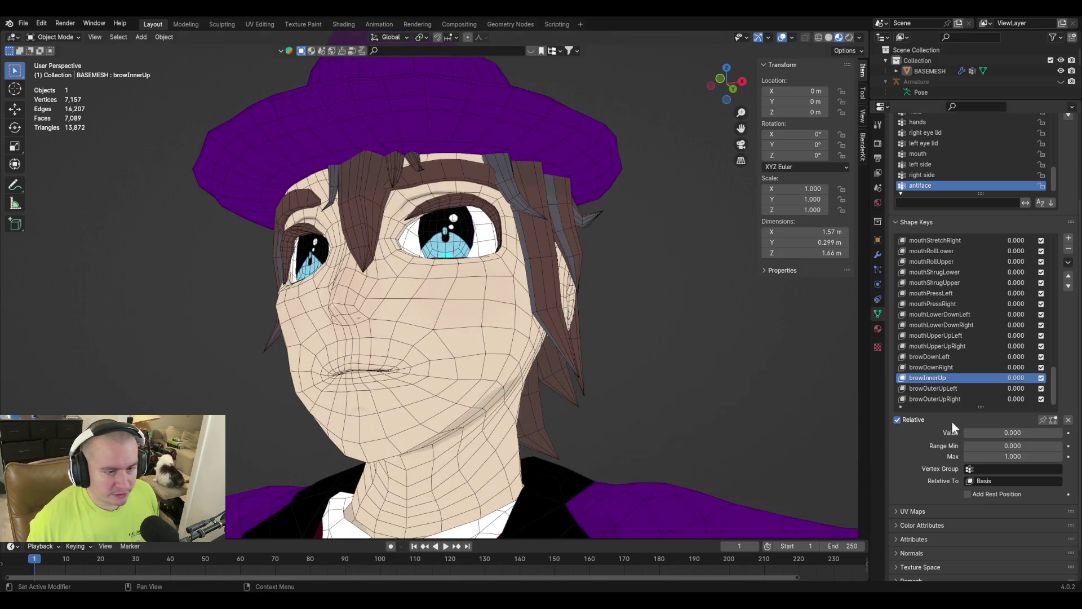
Add a new shape key named cheekPuff and set its value to 1.000.
click(1069, 238)
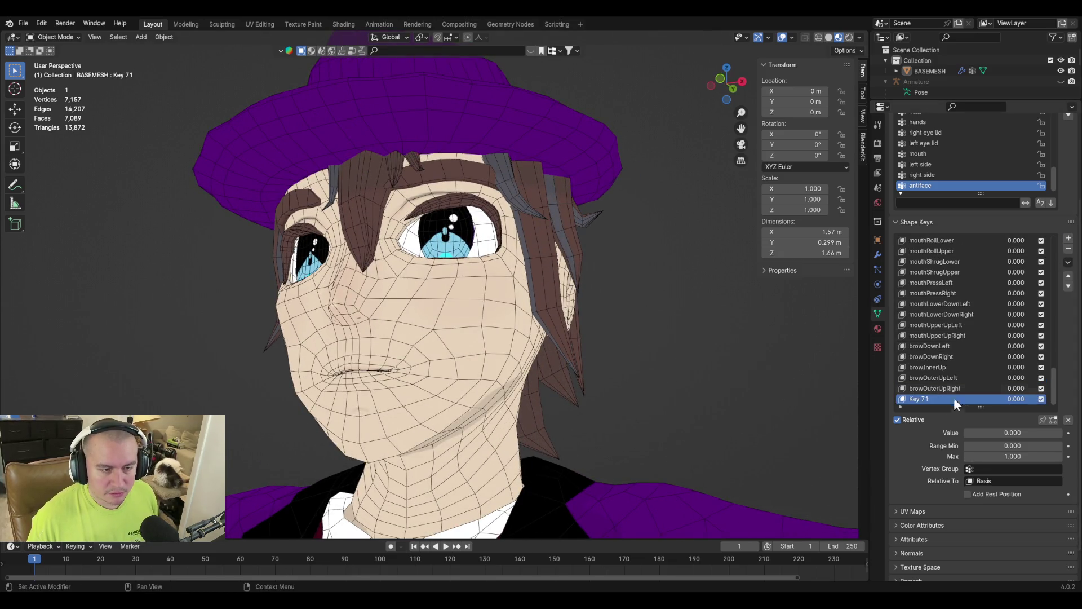
text(ch)
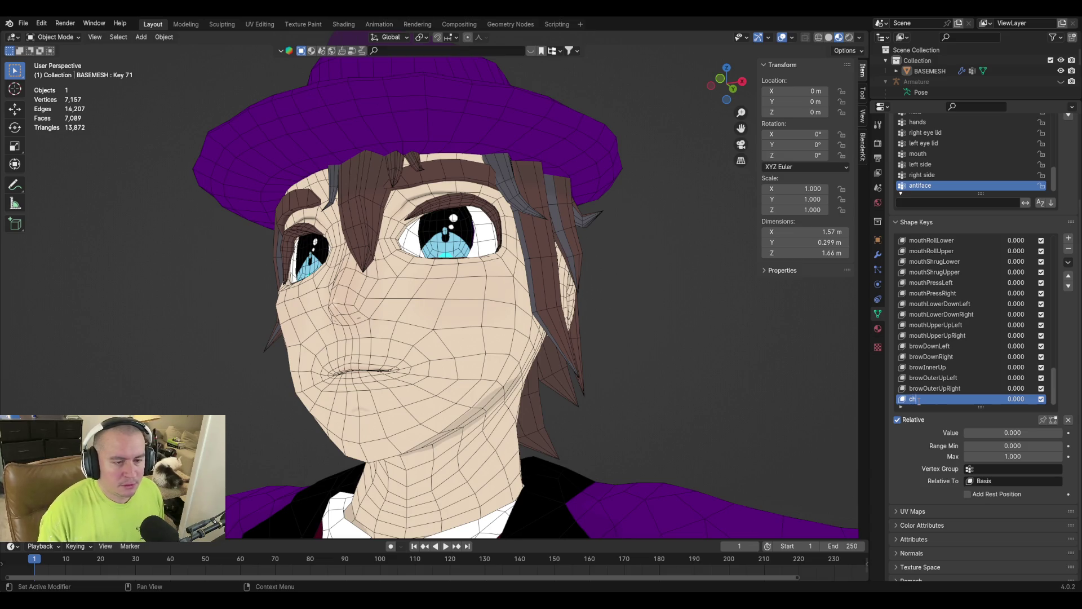
text(eekPuff)
key(Return)
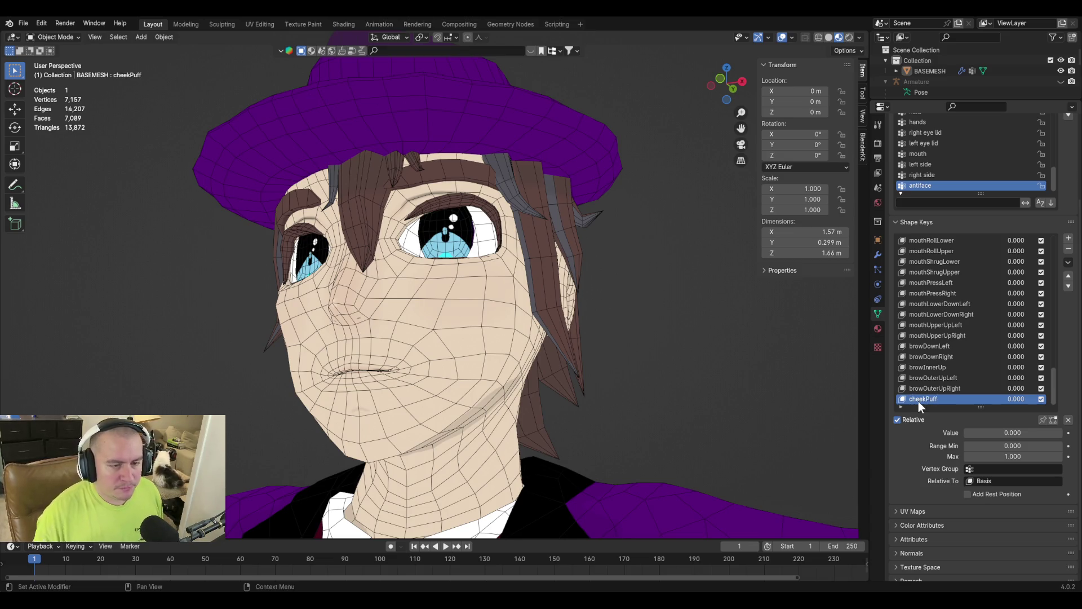
drag(967, 432, 1063, 433)
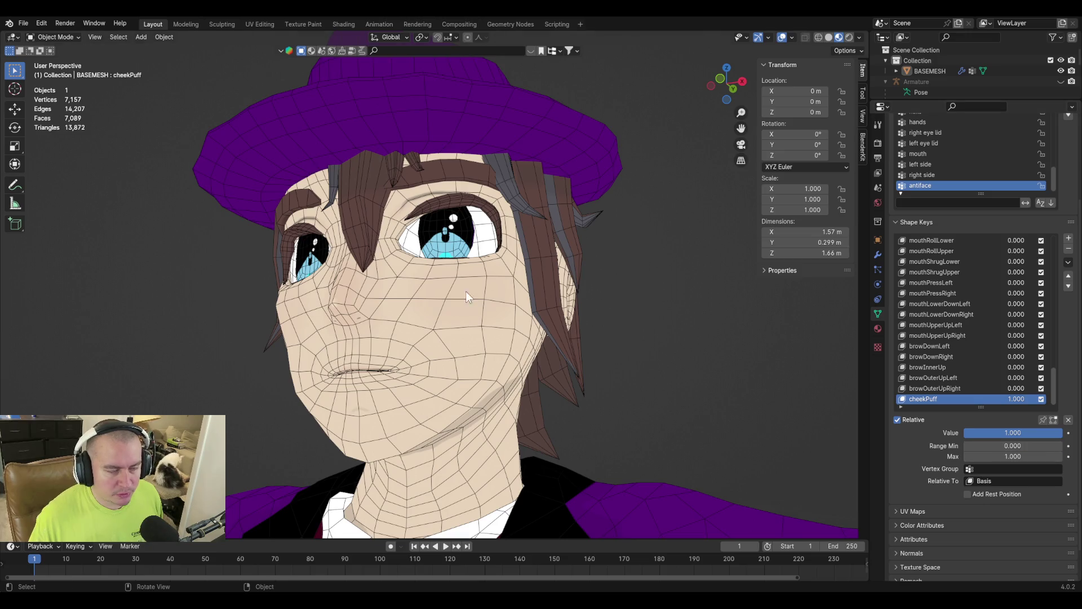
Switch BASEMESH into Sculpt Mode from the Ctrl+Tab mode pie.
key(Tab)
key(Tab)
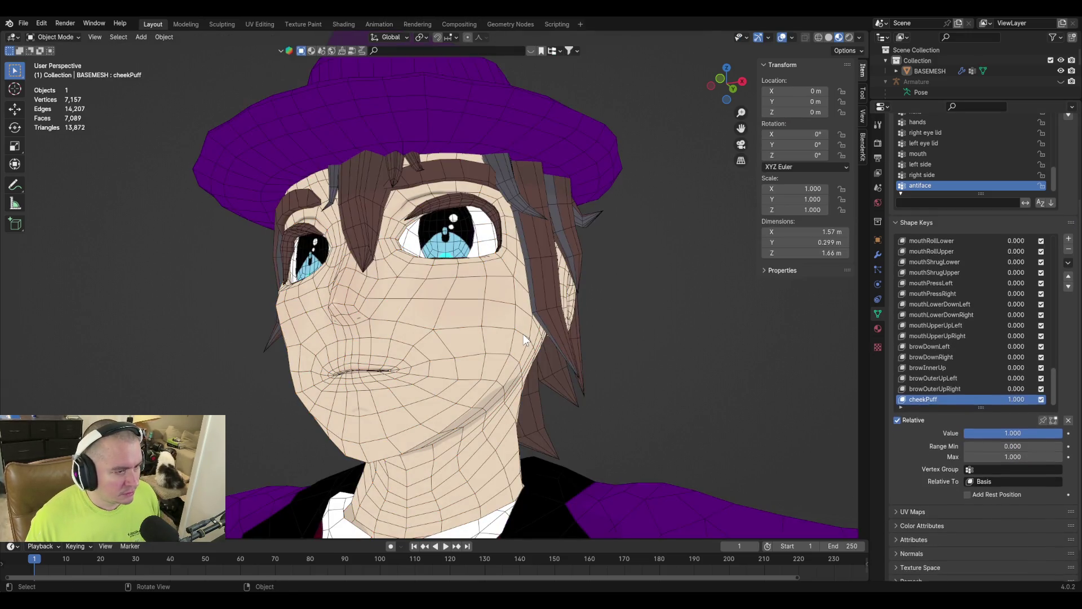
key(ctrl+Tab)
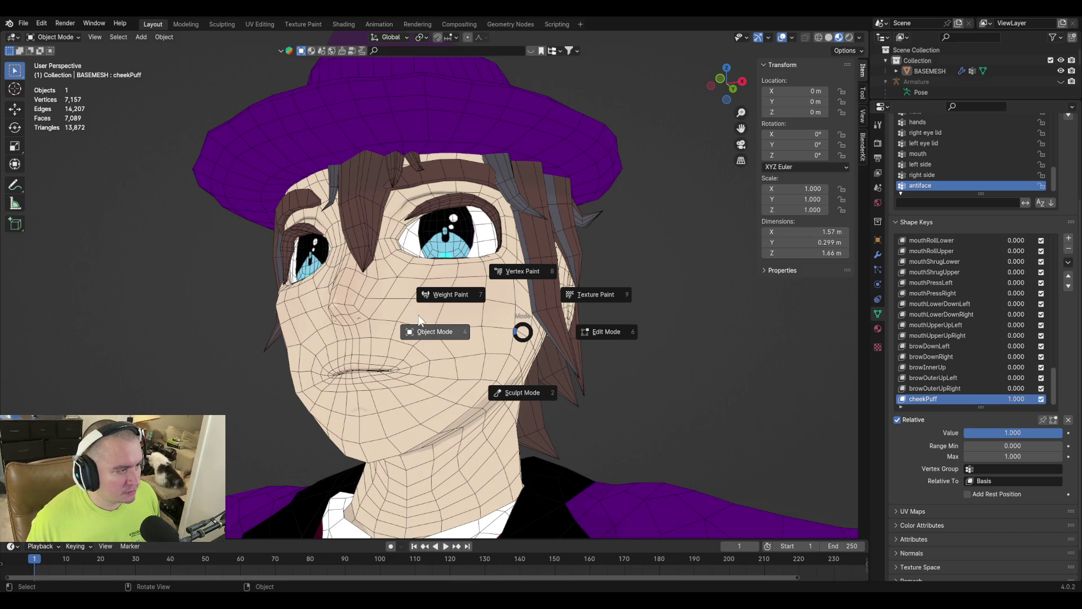
click(520, 391)
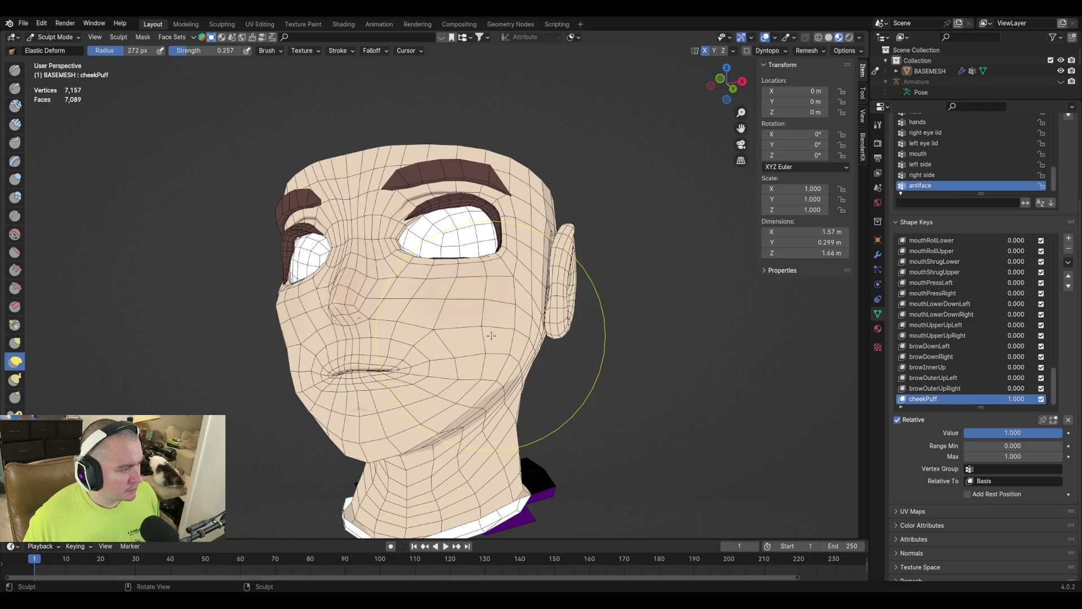
Set the Elastic Deform brush falloff to Sphere and shrink the brush radius.
click(862, 94)
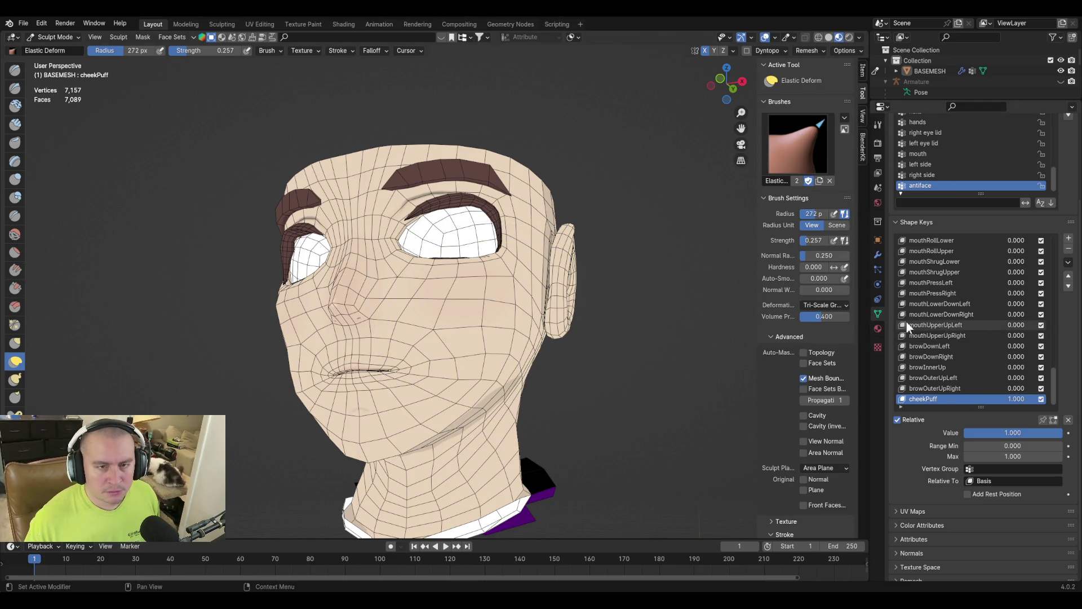
scroll(814, 403, down, 5)
scroll(816, 375, down, 2)
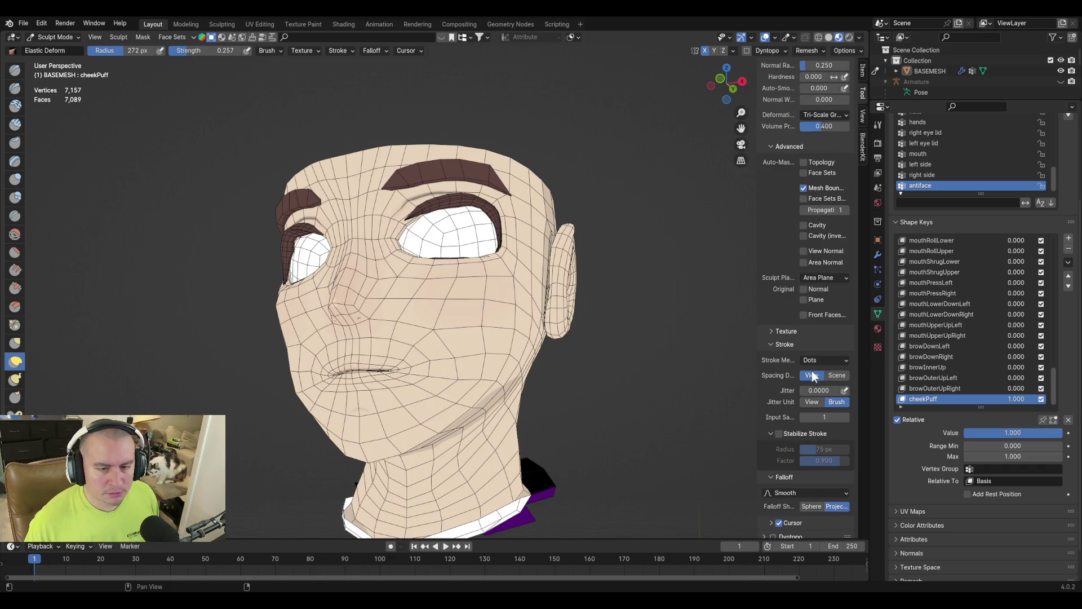
scroll(789, 462, down, 2)
scroll(789, 462, down, 3)
click(812, 401)
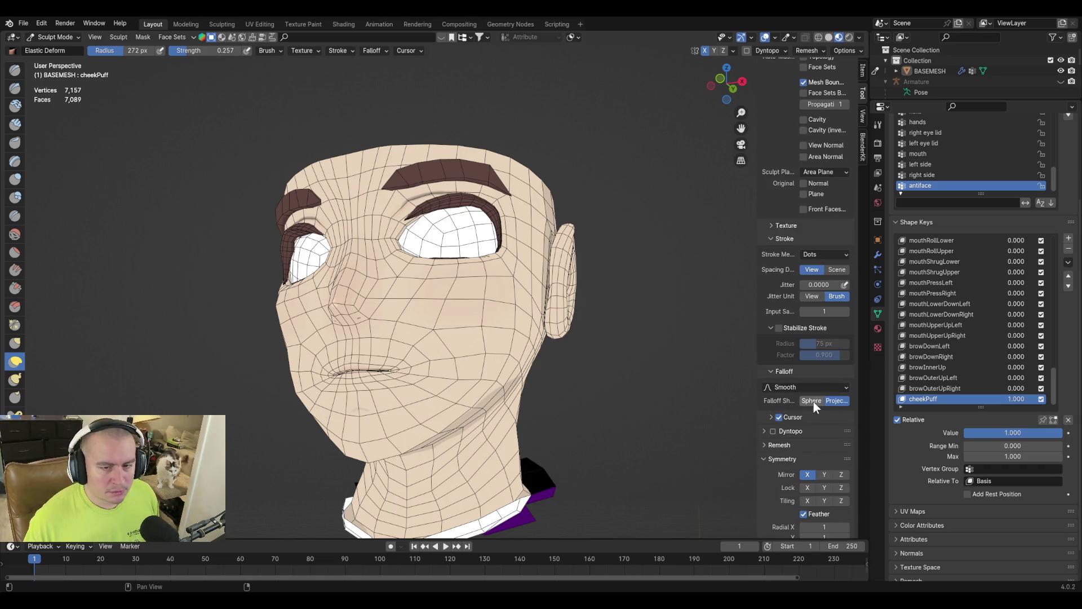
key(f)
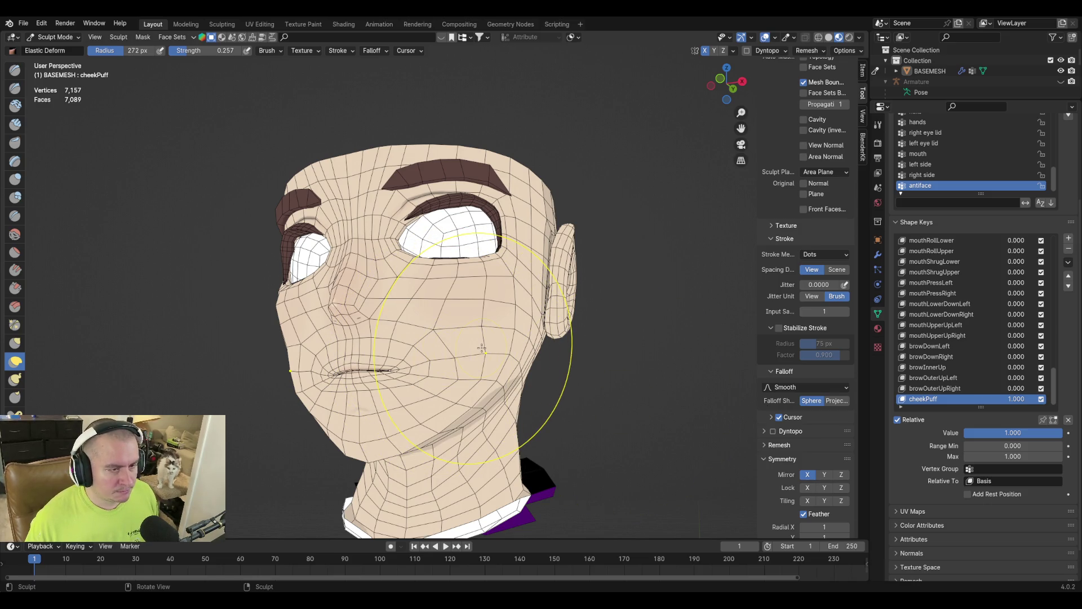
click(425, 329)
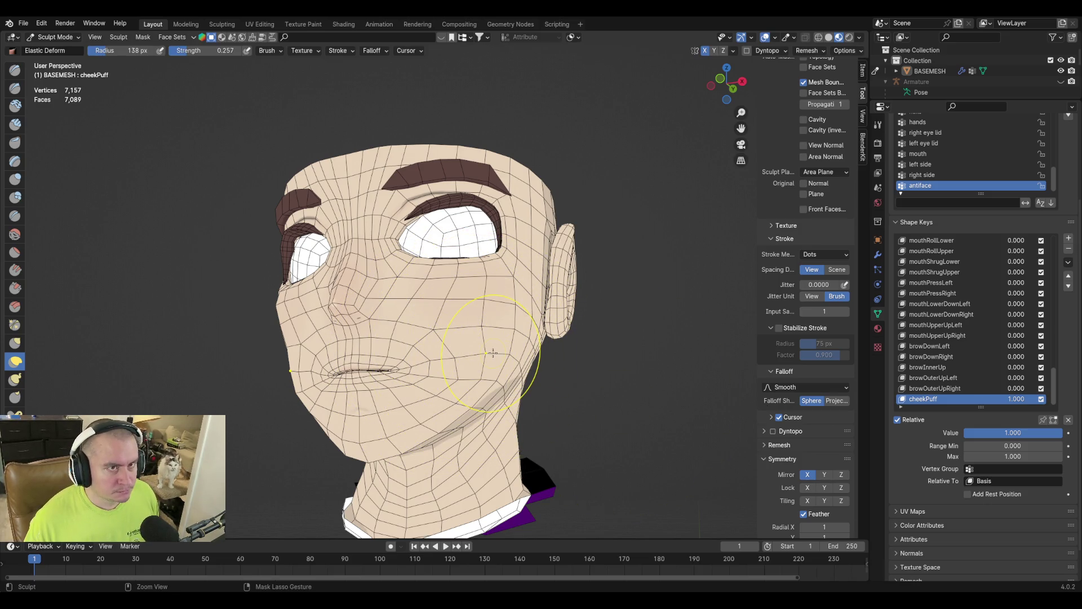
Sculpt strokes pushing both cheeks outward on cheekPuff.
mouse_move(493, 353)
mouse_down()
mouse_move(528, 348)
mouse_move(524, 361)
mouse_up()
scroll(516, 366, up, 3)
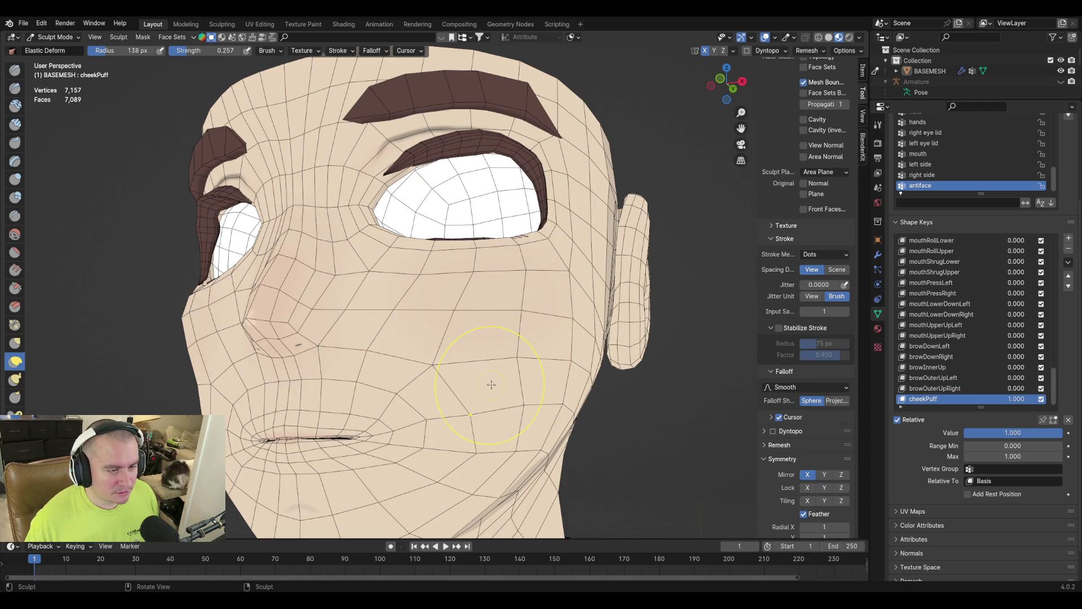
mouse_move(499, 385)
mouse_down()
mouse_move(532, 391)
mouse_move(465, 380)
mouse_move(621, 447)
mouse_move(498, 403)
mouse_move(521, 396)
mouse_up()
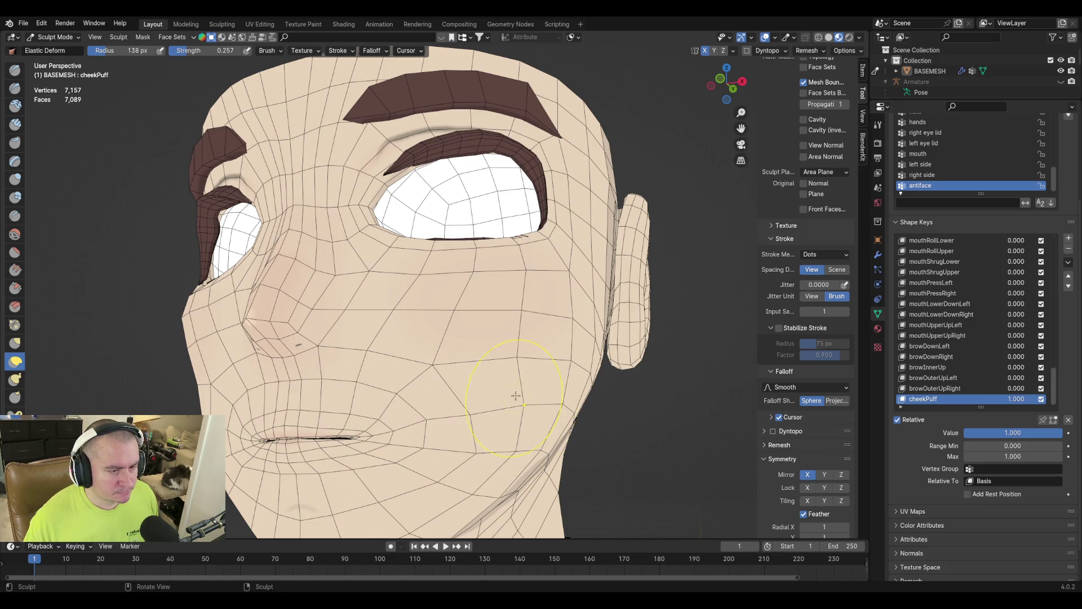
middle_drag(581, 359, 546, 386)
mouse_move(649, 395)
mouse_down()
mouse_move(655, 372)
mouse_move(649, 389)
mouse_move(631, 372)
mouse_move(620, 378)
mouse_move(646, 383)
mouse_up()
Resize the brush to 79 px, stretch the cheek toward the jaw, then enter Edit Mode.
key(f)
click(597, 383)
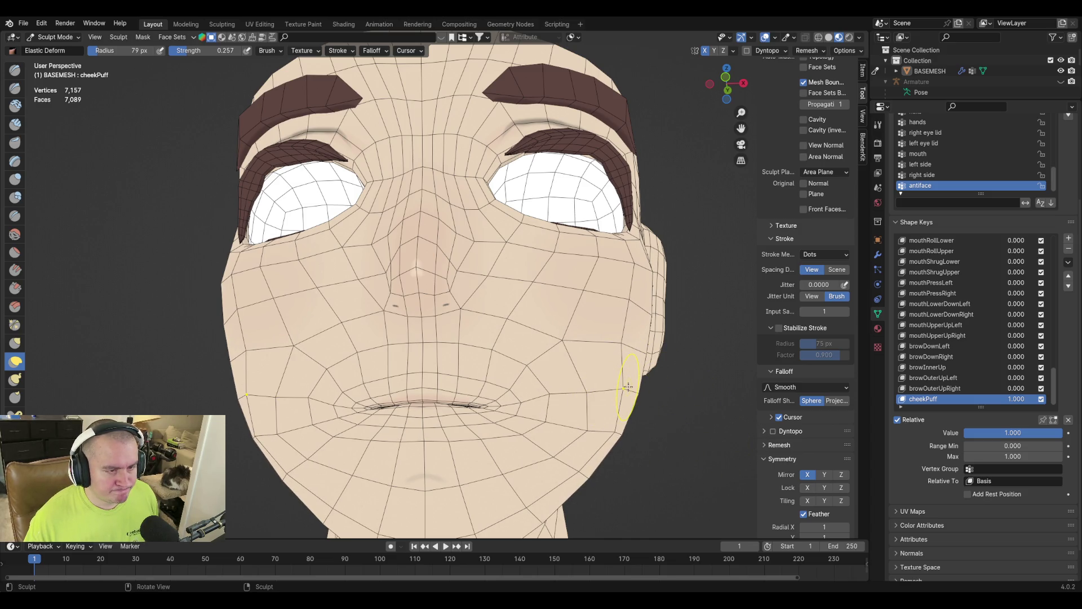
middle_drag(606, 379, 586, 388)
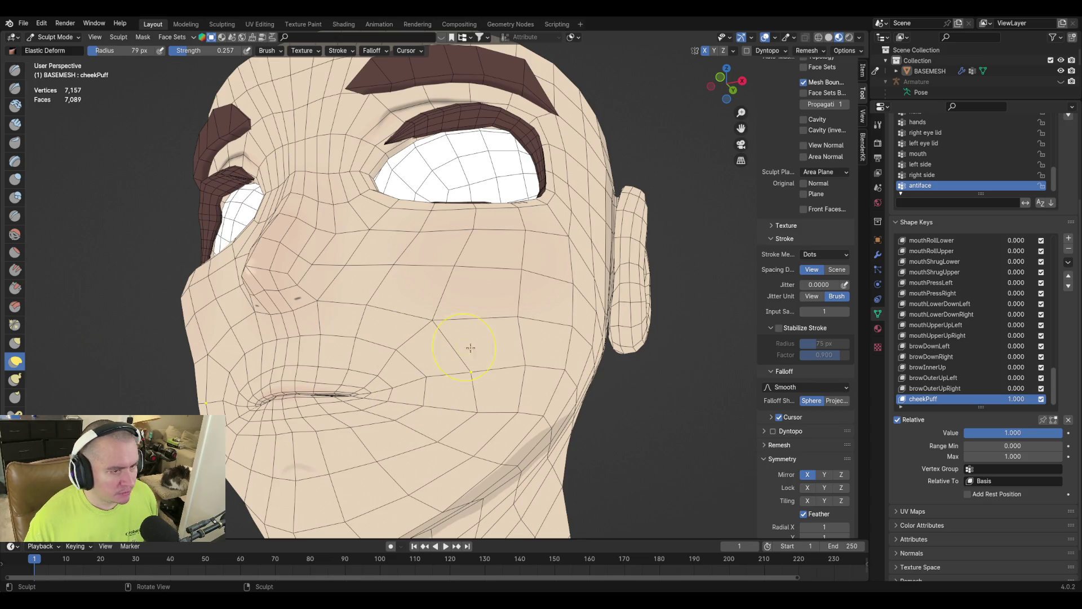
mouse_move(529, 365)
mouse_down()
mouse_move(507, 360)
mouse_move(595, 360)
mouse_move(597, 386)
mouse_up()
mouse_move(597, 386)
middle_down()
mouse_move(507, 366)
mouse_move(541, 363)
mouse_move(544, 335)
middle_up()
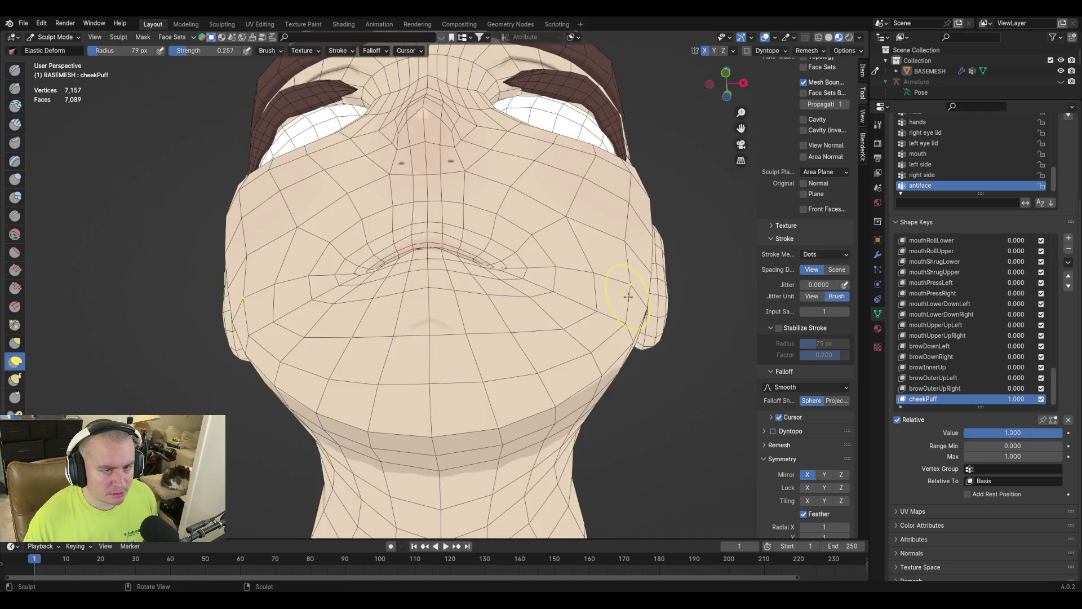
middle_drag(602, 309, 668, 343)
key(Tab)
middle_drag(321, 278, 331, 303)
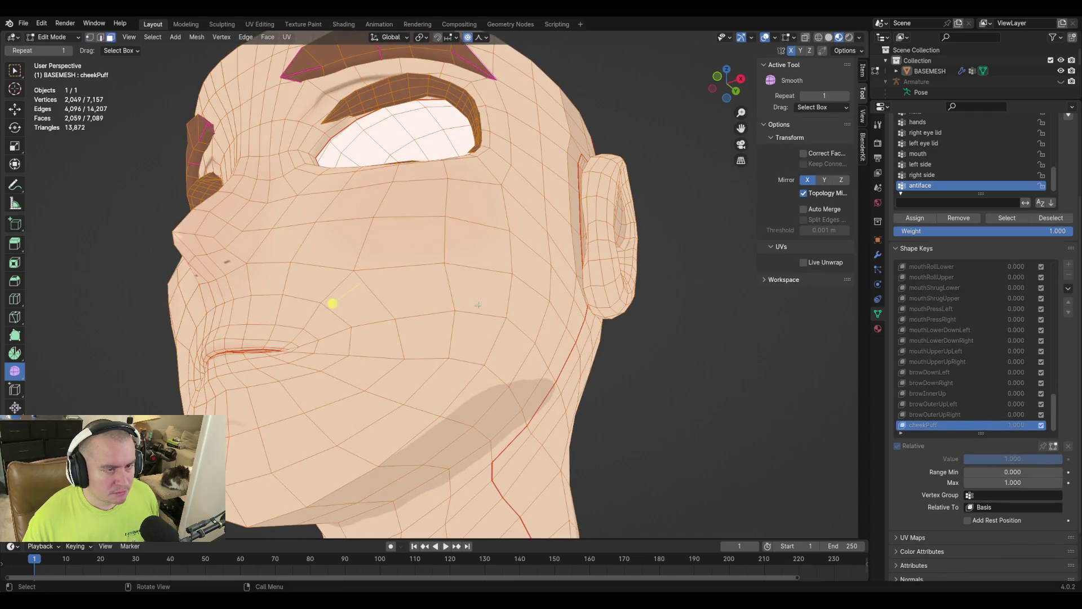
Select a cheek face and set the transform orientation to Normal.
click(478, 287)
middle_drag(479, 286, 483, 339)
key(o)
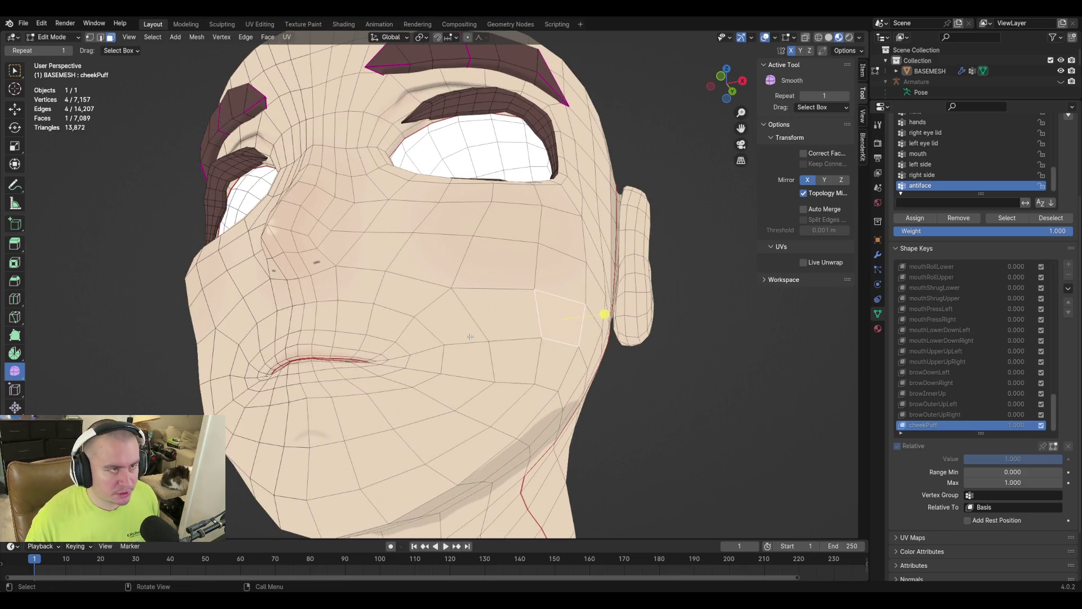
click(401, 38)
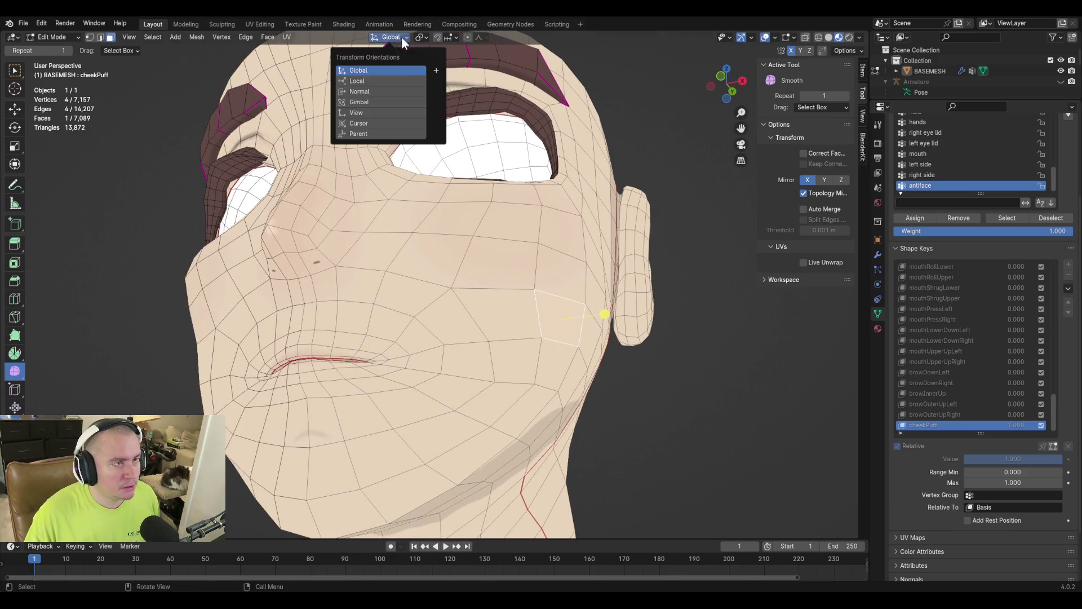
click(385, 91)
key(g)
key(z)
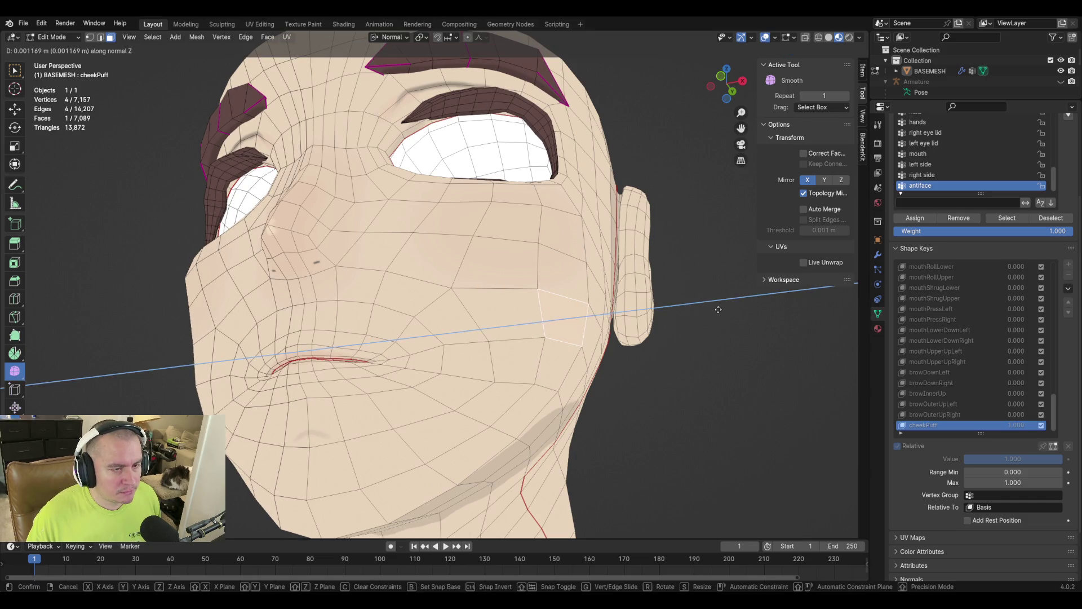
right_click(708, 313)
Push the cheek face outward along its normal with proportional editing on.
key(o)
key(g)
key(z)
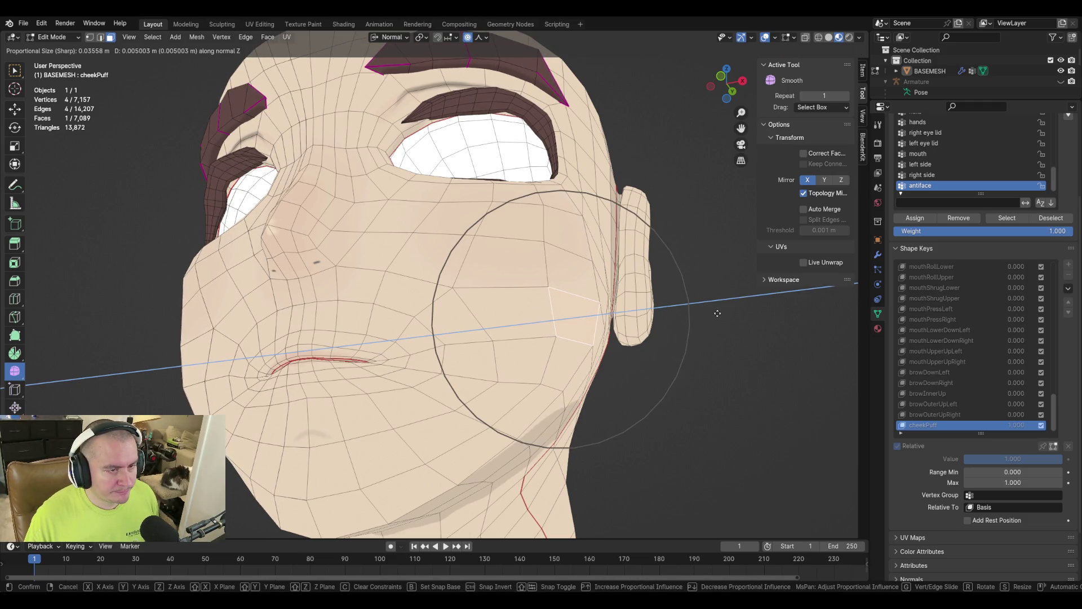
click(618, 313)
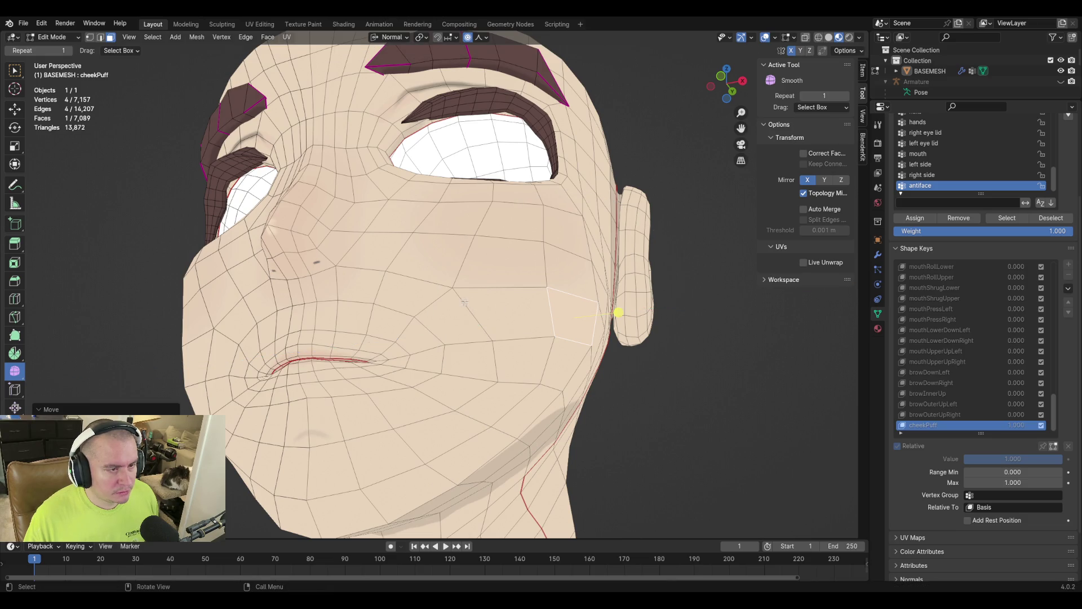
Push two cheek vertices outward along the normal, then return to Sculpt Mode.
key(1)
click(459, 278)
shift+click(483, 309)
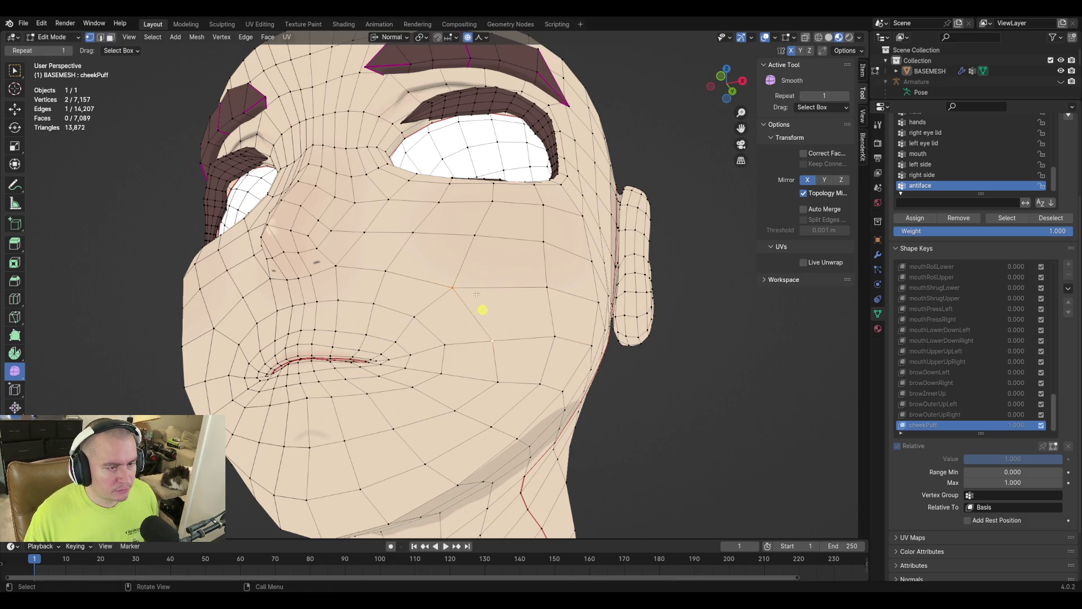
middle_drag(475, 294, 507, 302)
key(g)
key(z)
key(z)
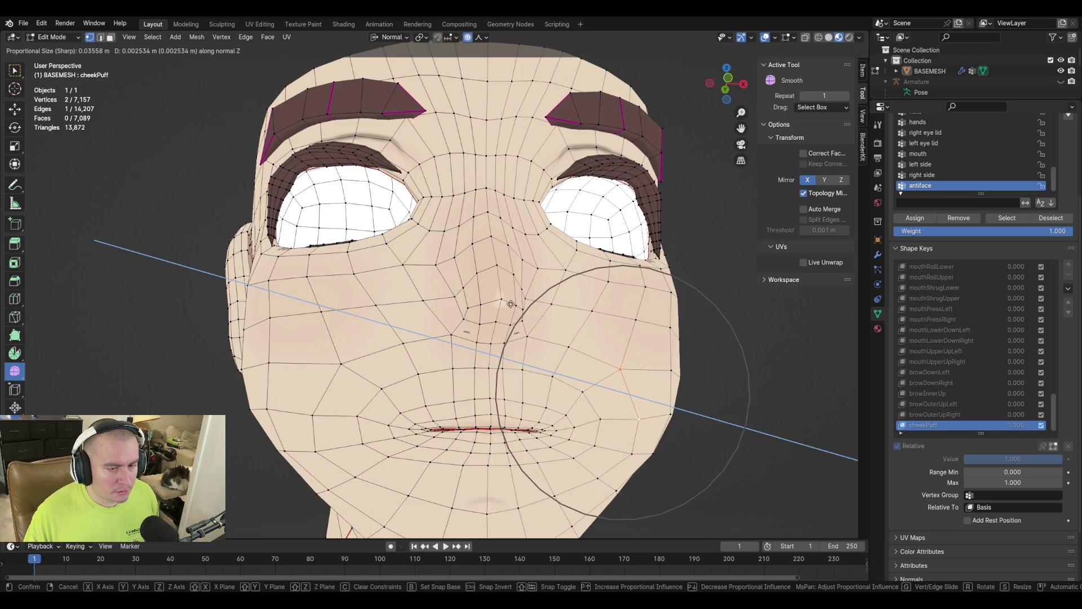
click(511, 304)
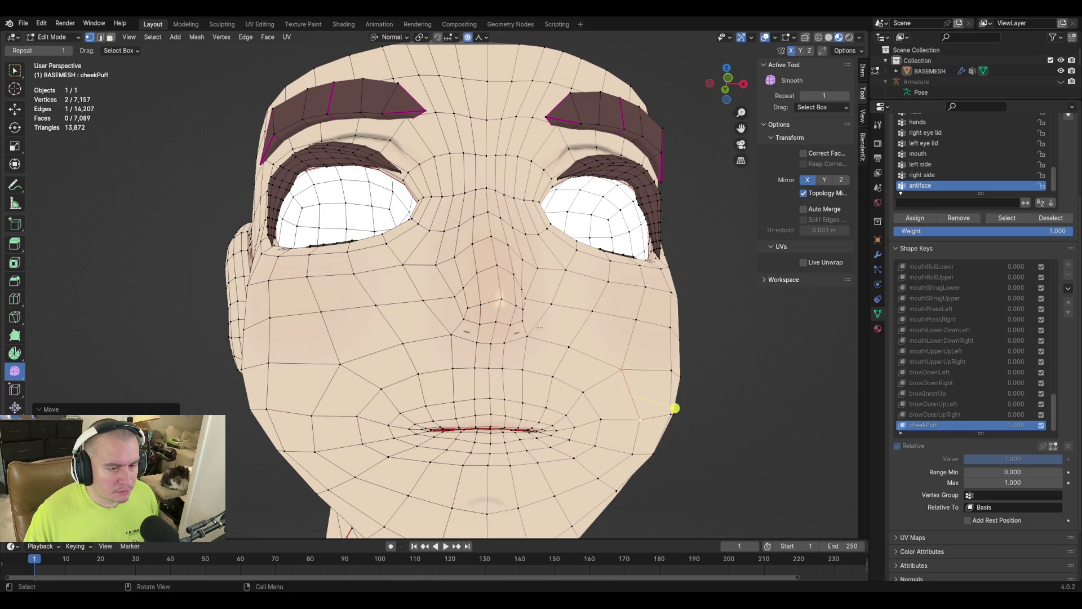
key(ctrl+Tab)
drag(1043, 433, 902, 435)
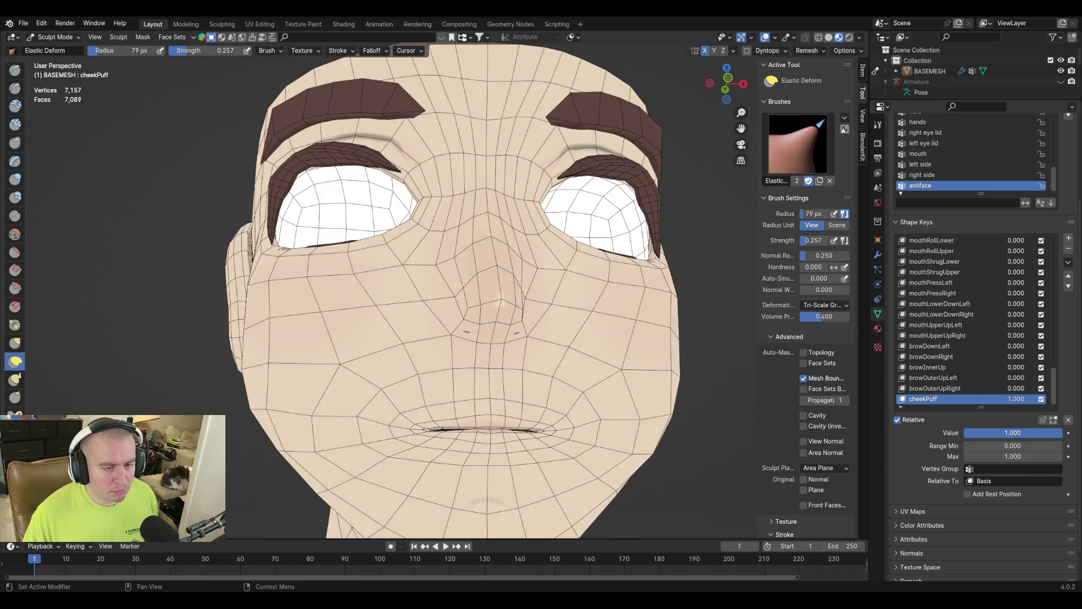
Reset cheekPuff to 0 after previewing it and add a new blank shape key, Key 72.
key(ctrl+z)
mouse_move(507, 367)
middle_down()
mouse_move(656, 369)
mouse_move(361, 373)
mouse_move(625, 375)
middle_up()
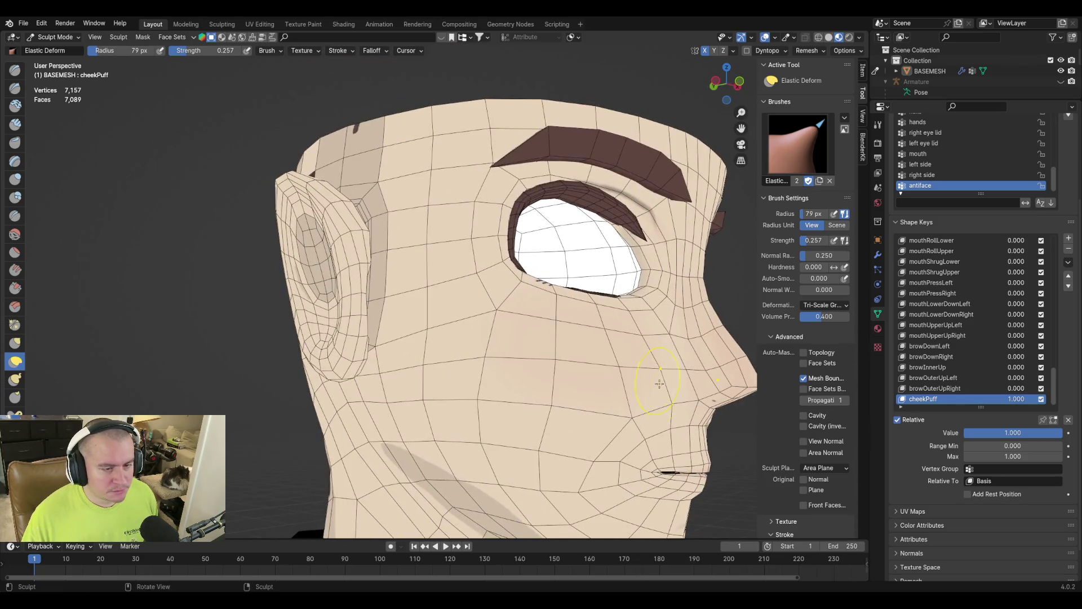
drag(1042, 431, 963, 433)
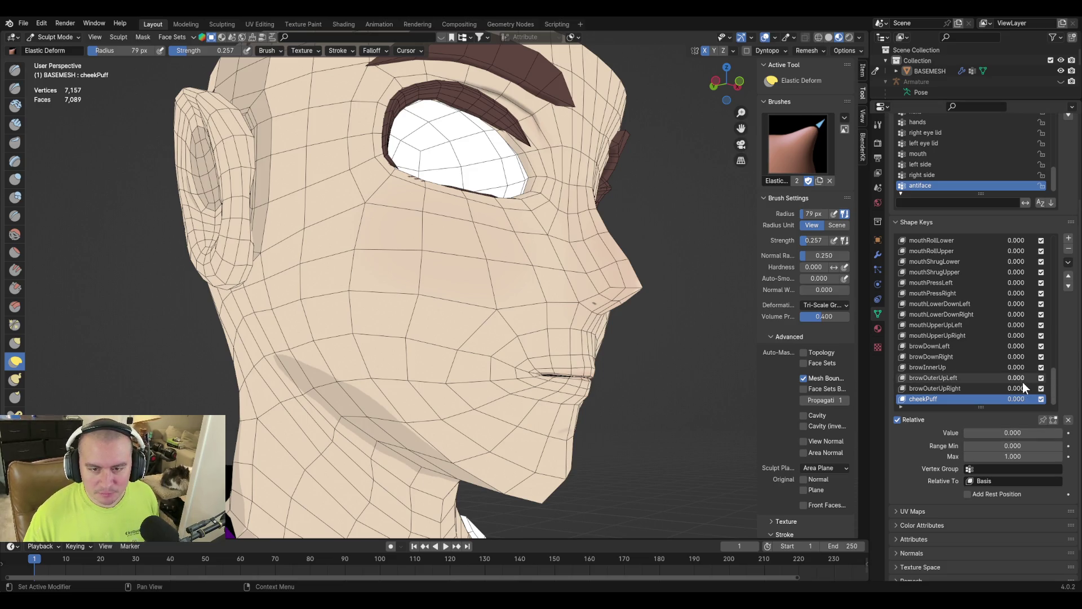
click(1068, 238)
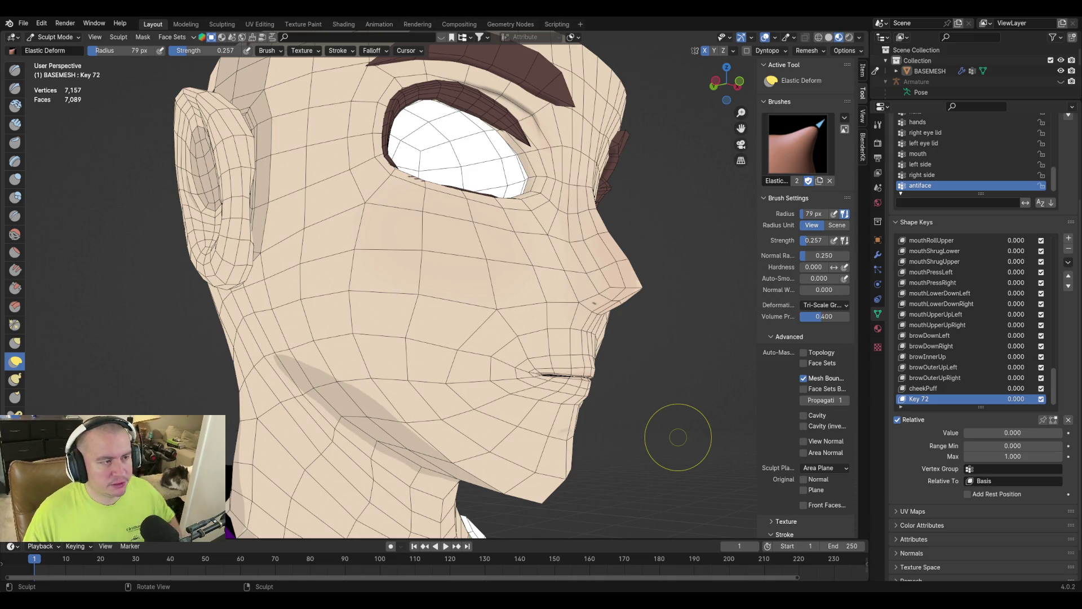
Set the sculpt brush radius to 115 px and enter Edit Mode.
mouse_move(660, 254)
middle_down()
mouse_move(596, 271)
mouse_move(648, 344)
middle_up()
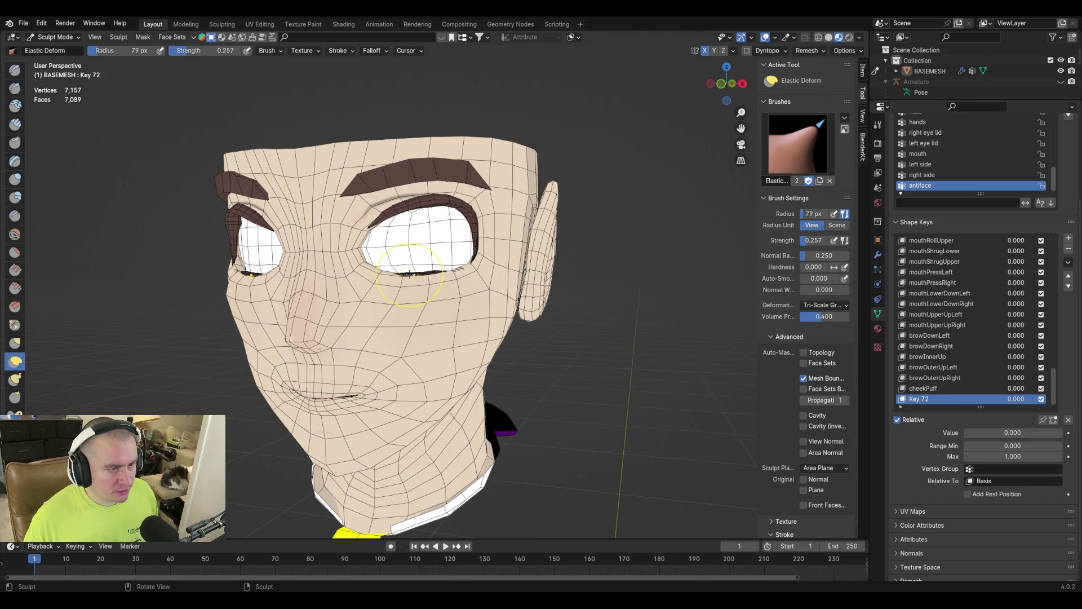
key(f)
click(495, 297)
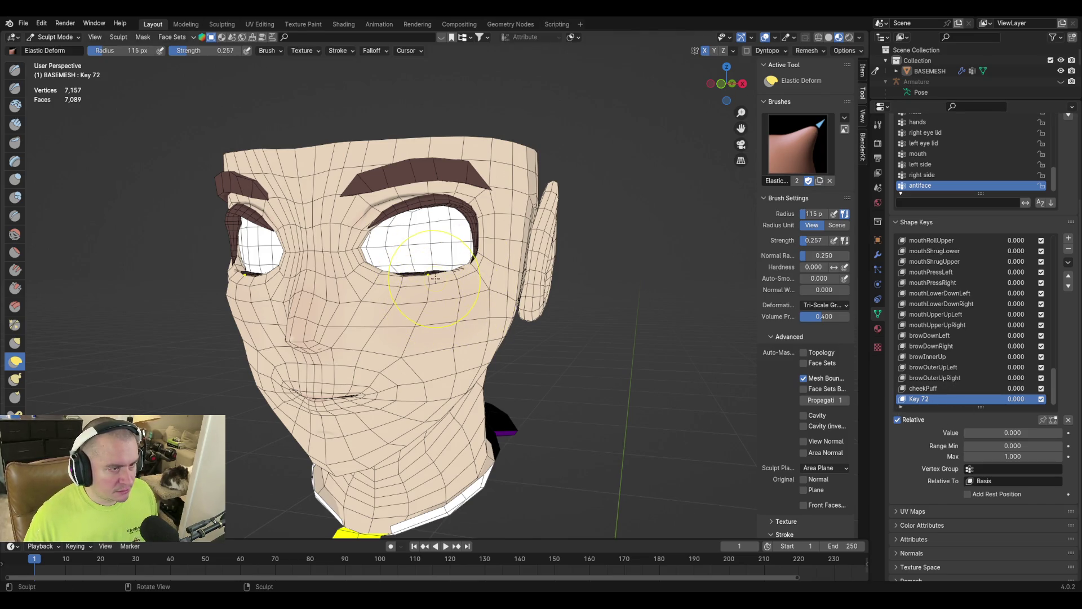
middle_drag(434, 279, 453, 342)
key(Tab)
scroll(417, 305, up, 3)
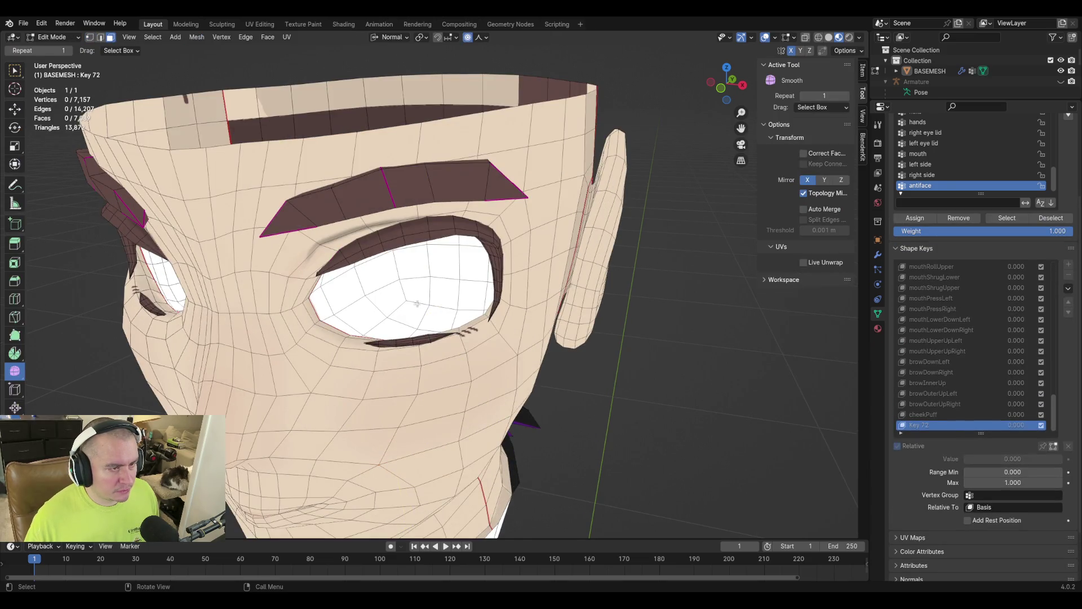
Select the first eyeball's faces using loops and circle select, and hide them.
alt+shift+click(408, 284)
click(408, 303)
mouse_move(408, 303)
middle_down()
mouse_move(263, 338)
mouse_move(390, 327)
middle_up()
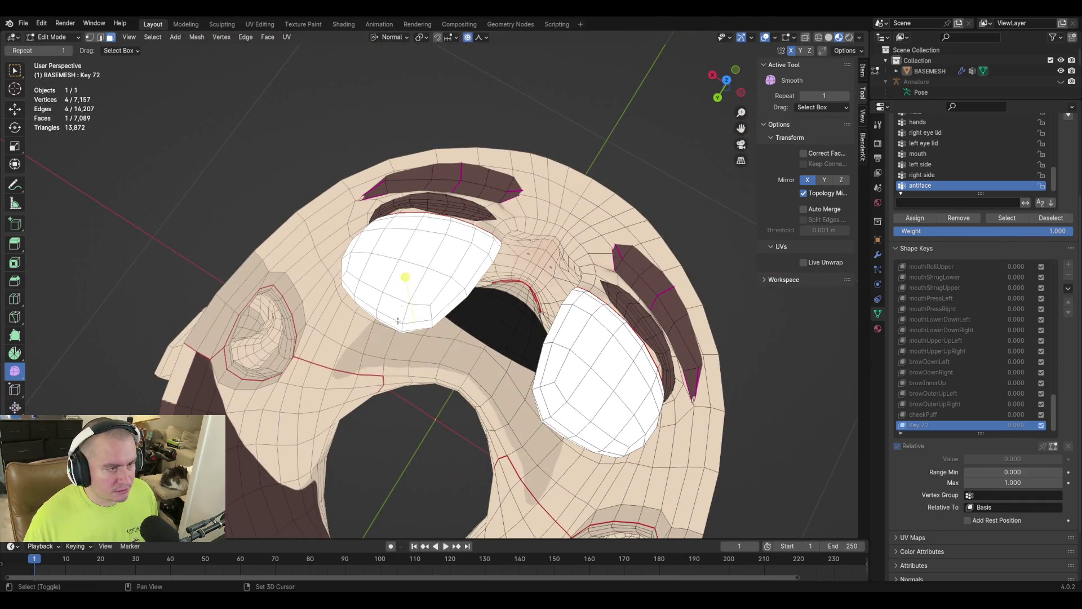
alt+click(409, 250)
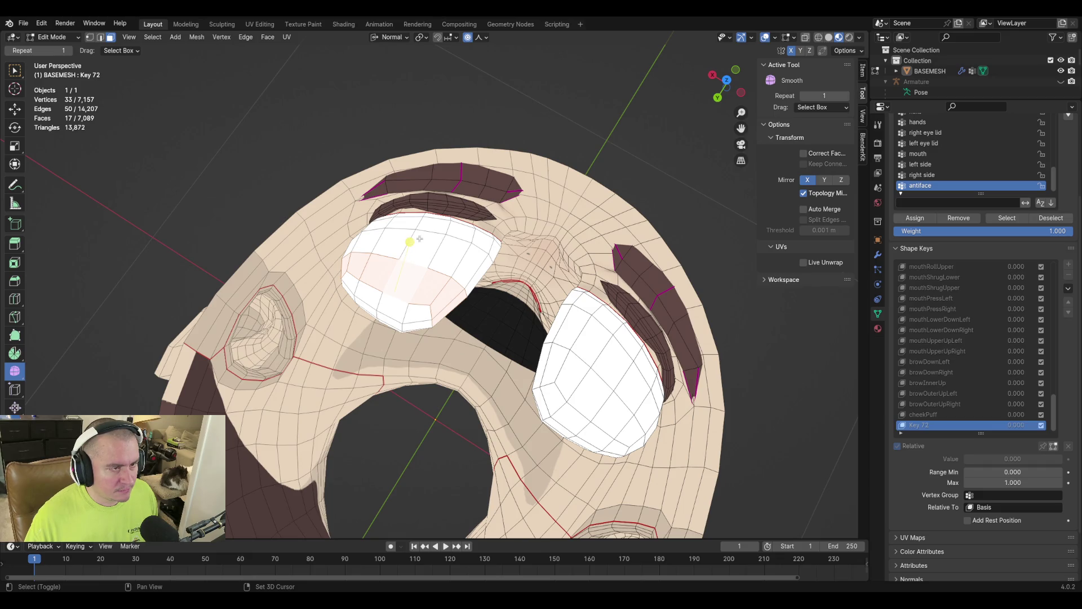
alt+shift+click(429, 231)
alt+shift+click(460, 264)
mouse_move(467, 299)
middle_down()
mouse_move(372, 299)
mouse_move(362, 324)
middle_up()
key(l)
key(ctrl+z)
key(c)
mouse_move(362, 324)
mouse_down()
mouse_move(403, 296)
mouse_move(434, 310)
mouse_move(403, 338)
mouse_move(387, 337)
mouse_up()
key(Escape)
key(h)
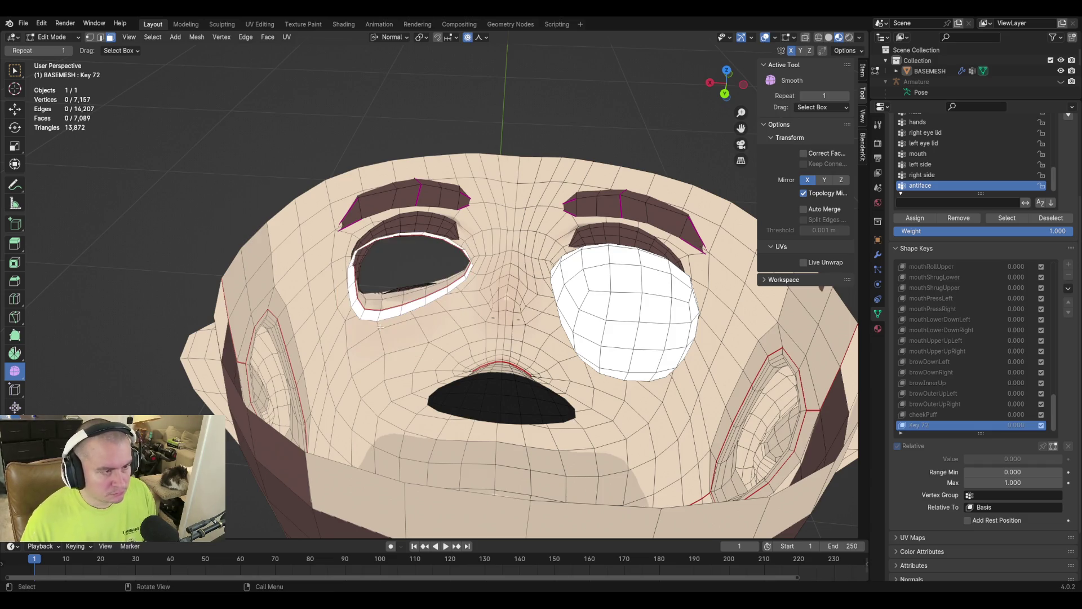
Select and hide the other eyeball's faces, growing and circle-selecting the rest.
middle_drag(468, 311, 572, 335)
shift+click(575, 330)
key(ctrl+KP_Add)
key(ctrl+KP_Add)
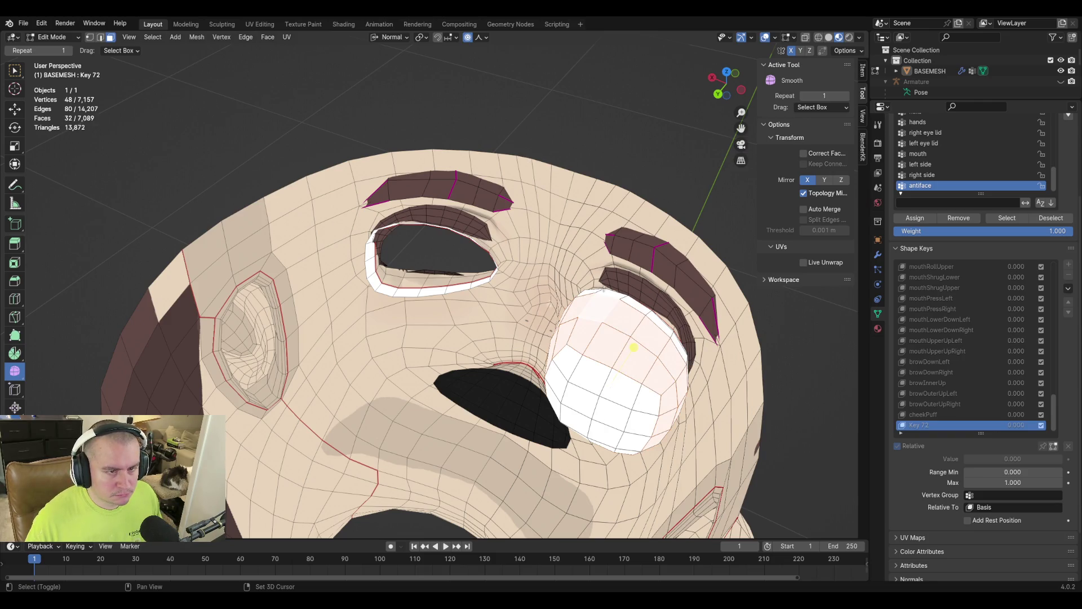
key(h)
middle_drag(608, 372, 583, 320)
scroll(583, 320, up, 5)
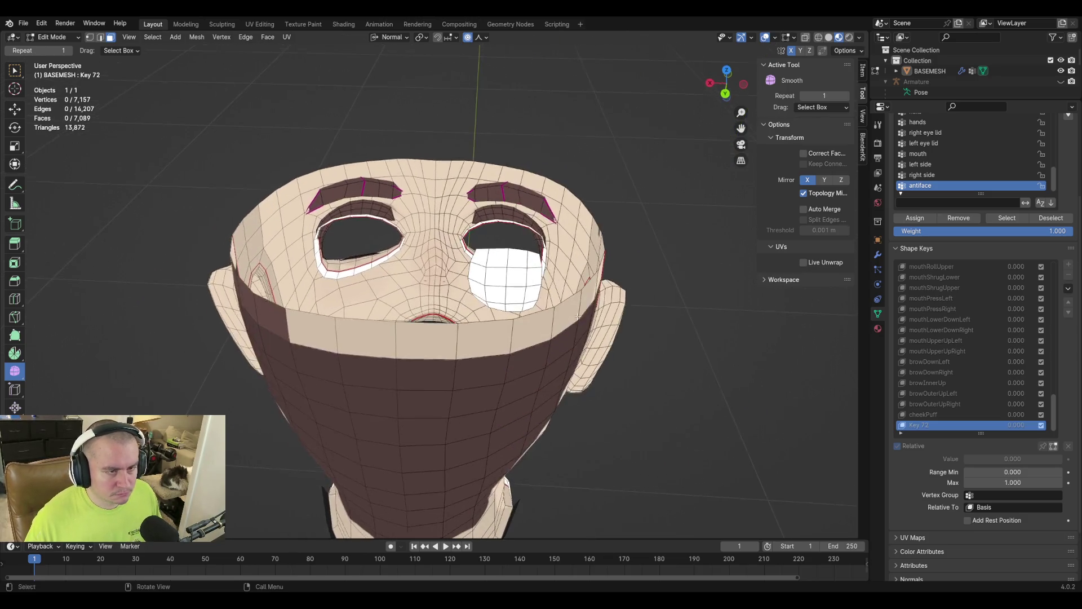
key(c)
mouse_move(563, 253)
mouse_down()
mouse_move(634, 254)
mouse_move(625, 296)
mouse_move(532, 316)
mouse_up()
key(Escape)
key(h)
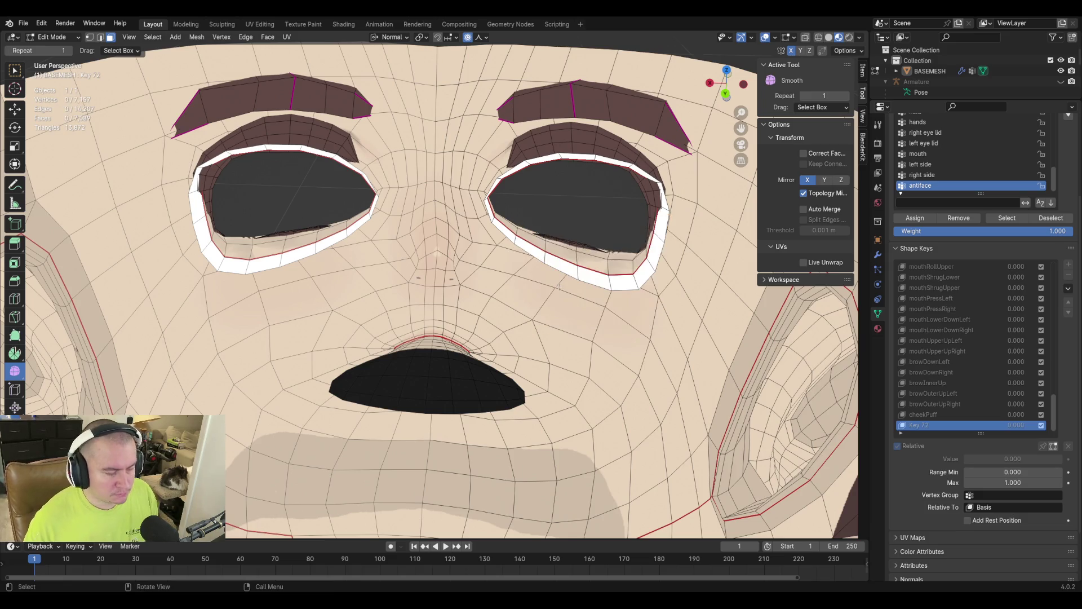
Inspect the empty eye sockets and switch back to Sculpt Mode.
scroll(387, 301, down, 10)
mouse_move(387, 301)
middle_down()
mouse_move(622, 312)
mouse_move(562, 335)
middle_up()
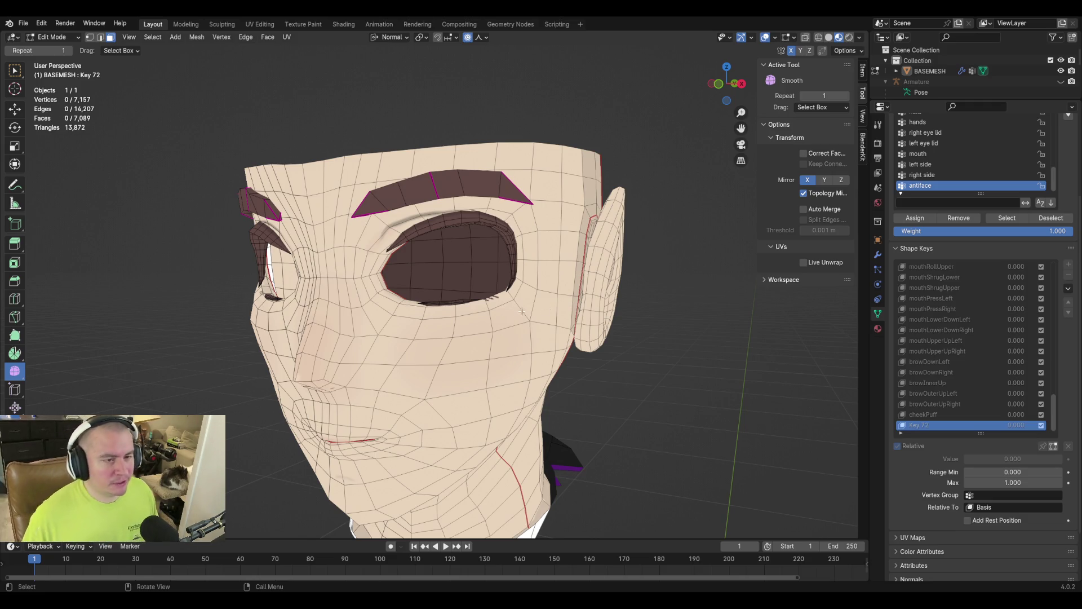
middle_drag(511, 314, 528, 298)
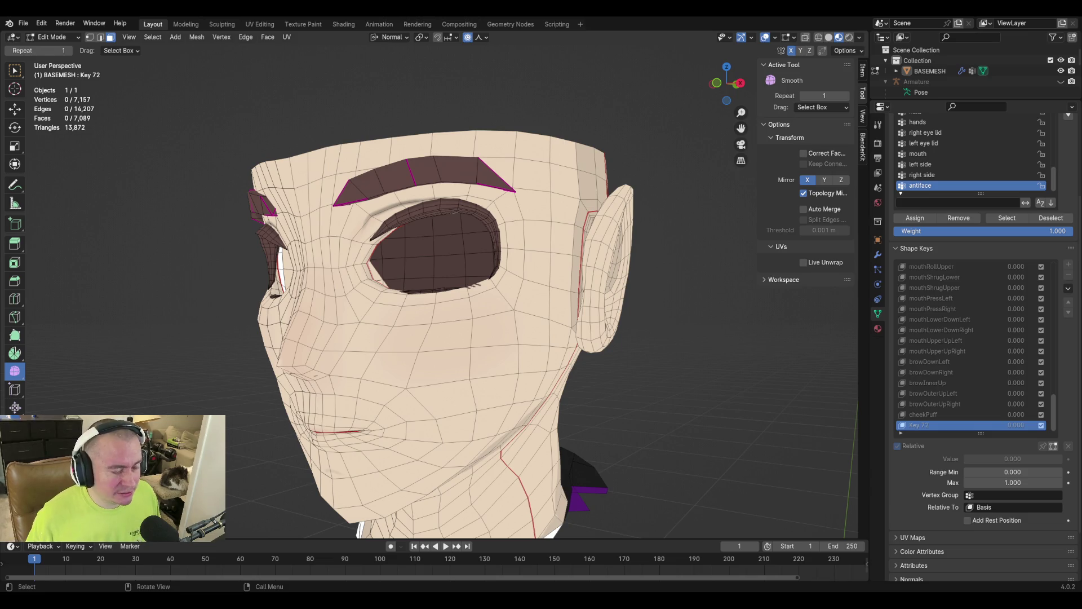
middle_drag(449, 267, 495, 293)
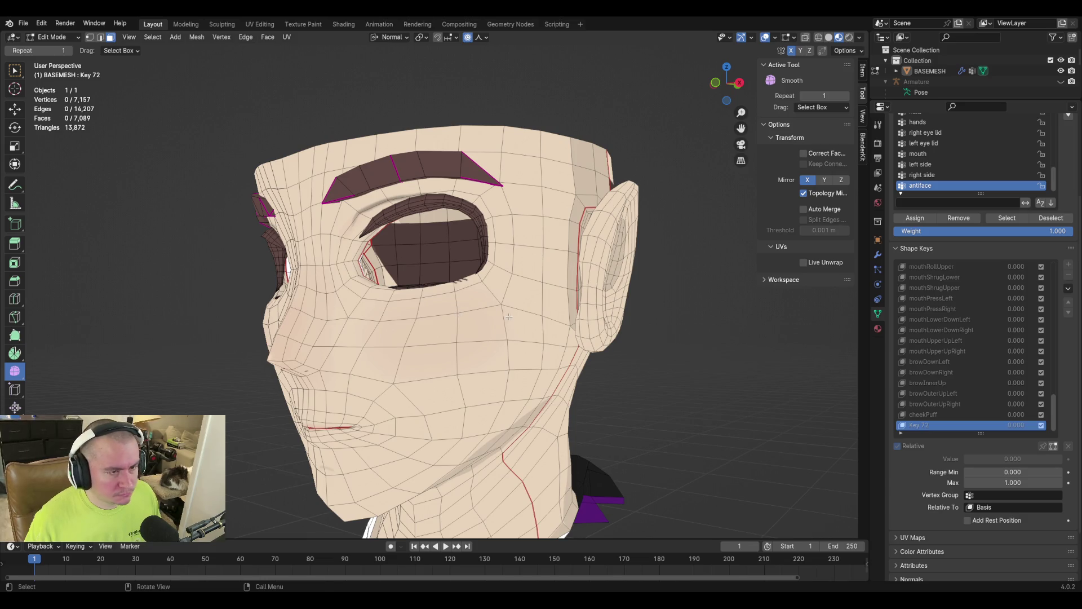
key(ctrl+Tab)
click(496, 376)
With Key 72 at 1.000, lift the lower eyelid into a squint, then reset Key 72 to 0.
drag(477, 306, 467, 289)
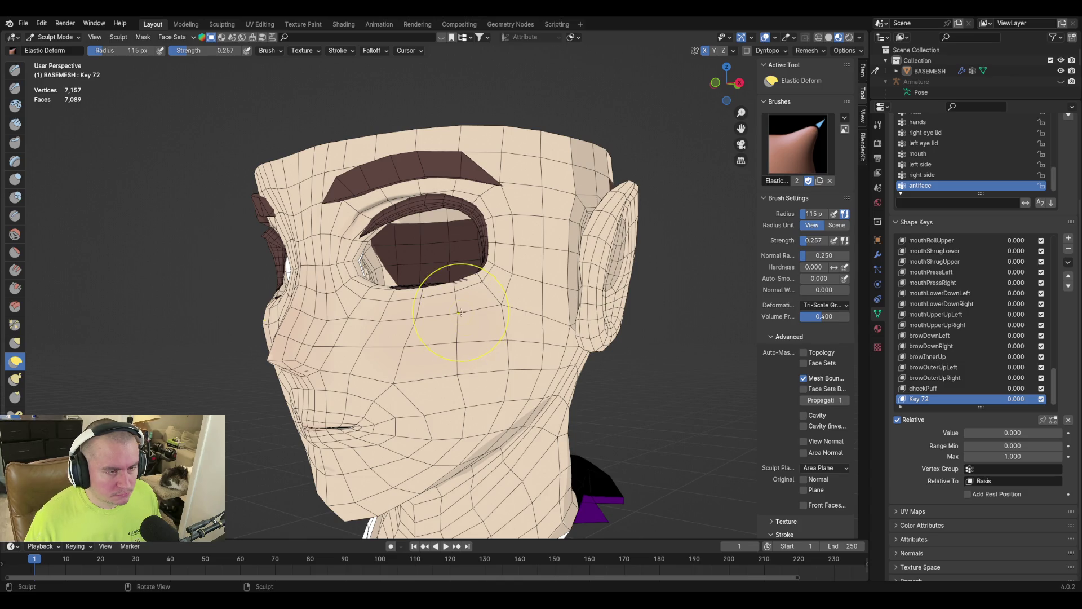
key(Tab)
key(Tab)
drag(969, 432, 1059, 433)
key(Tab)
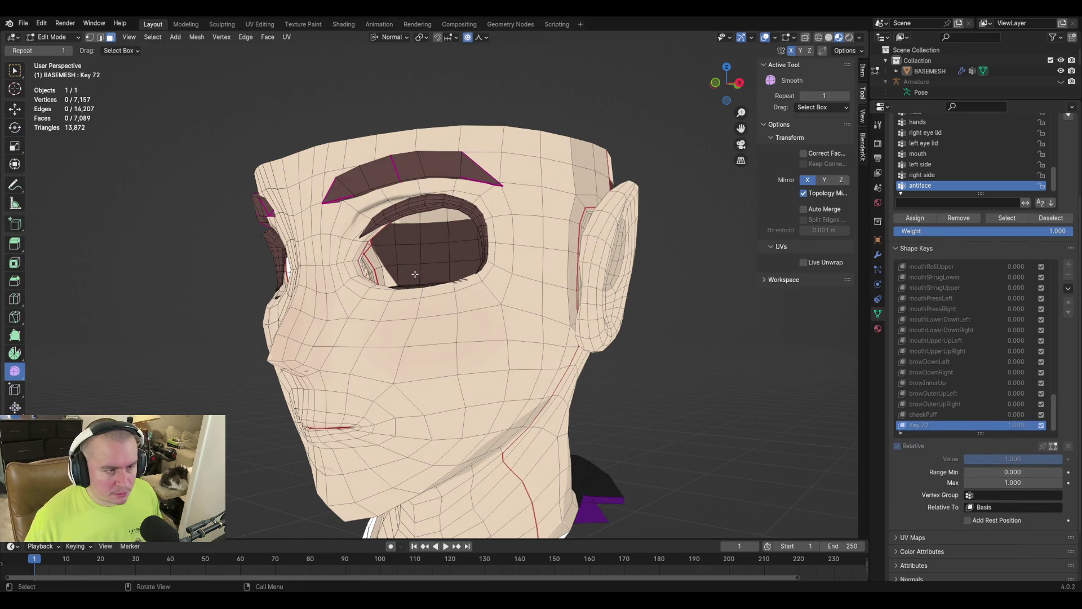
key(Tab)
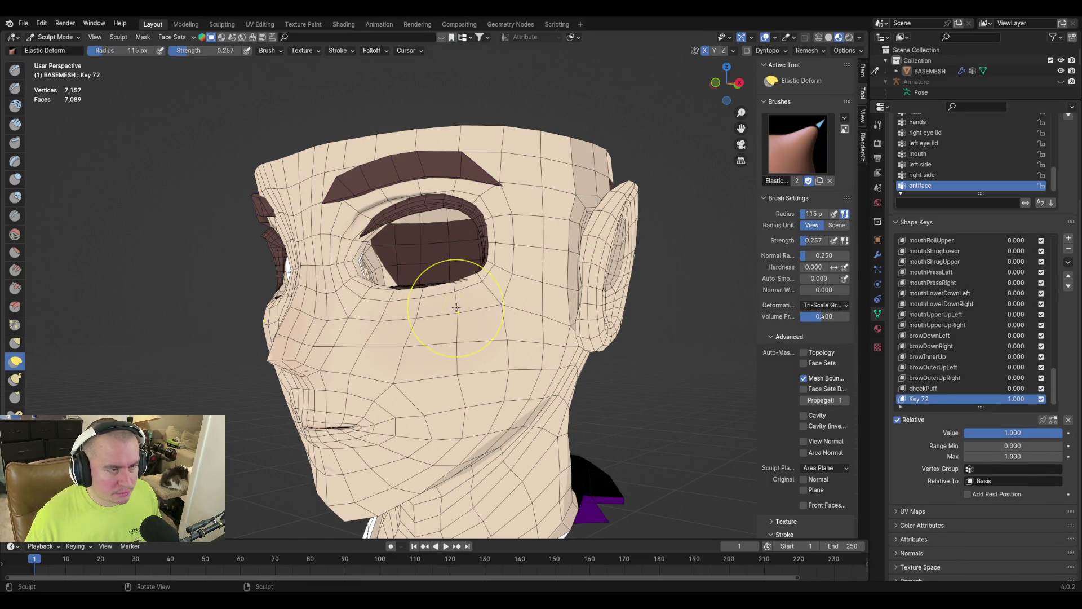
drag(471, 290, 480, 265)
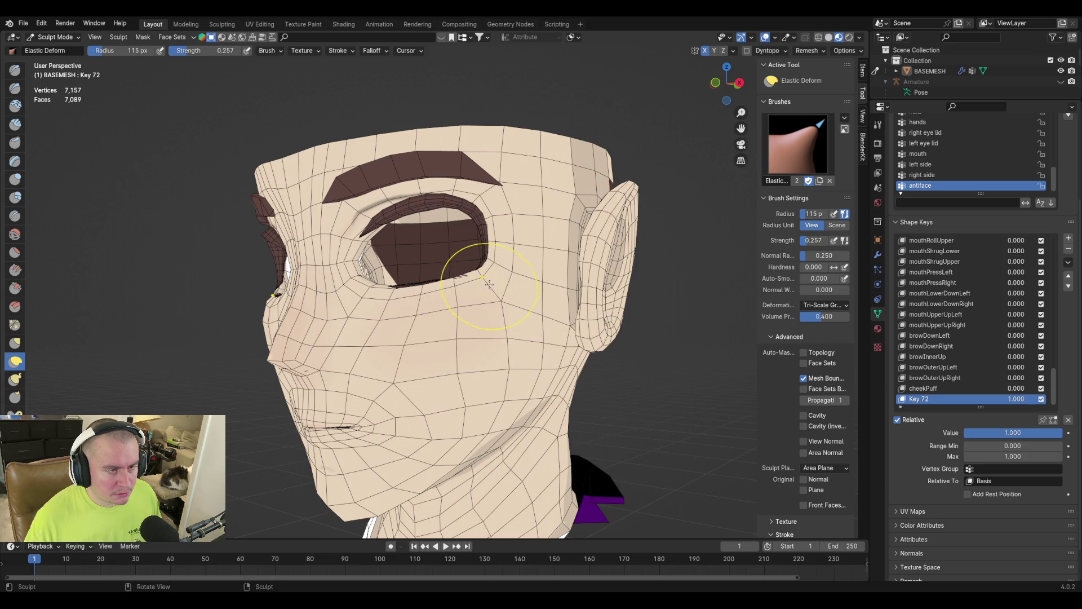
mouse_move(429, 327)
middle_down()
mouse_move(490, 347)
mouse_move(457, 293)
middle_up()
drag(450, 310, 440, 327)
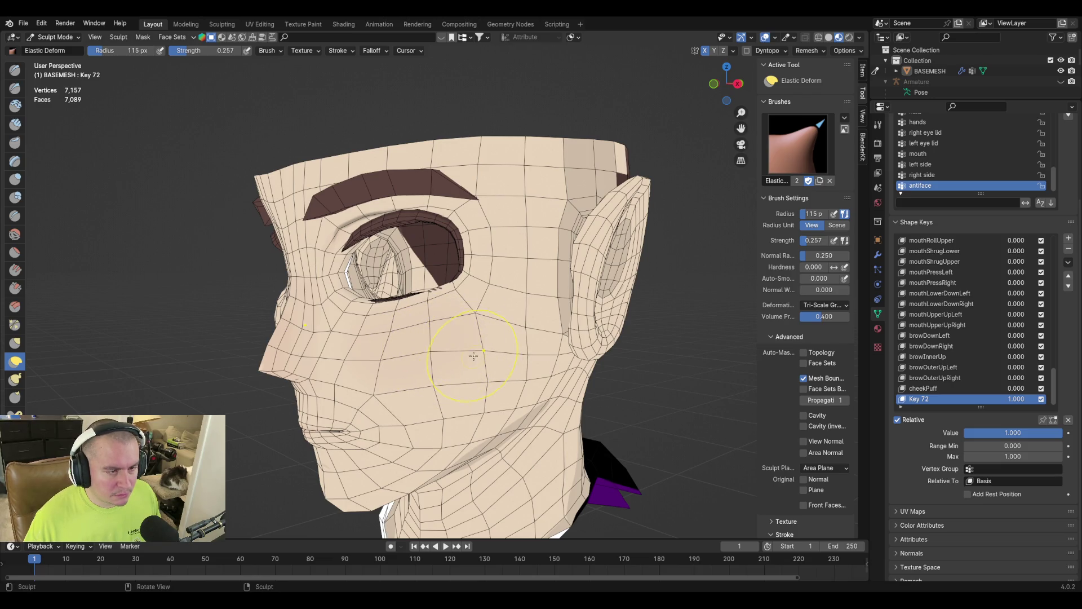
key(Tab)
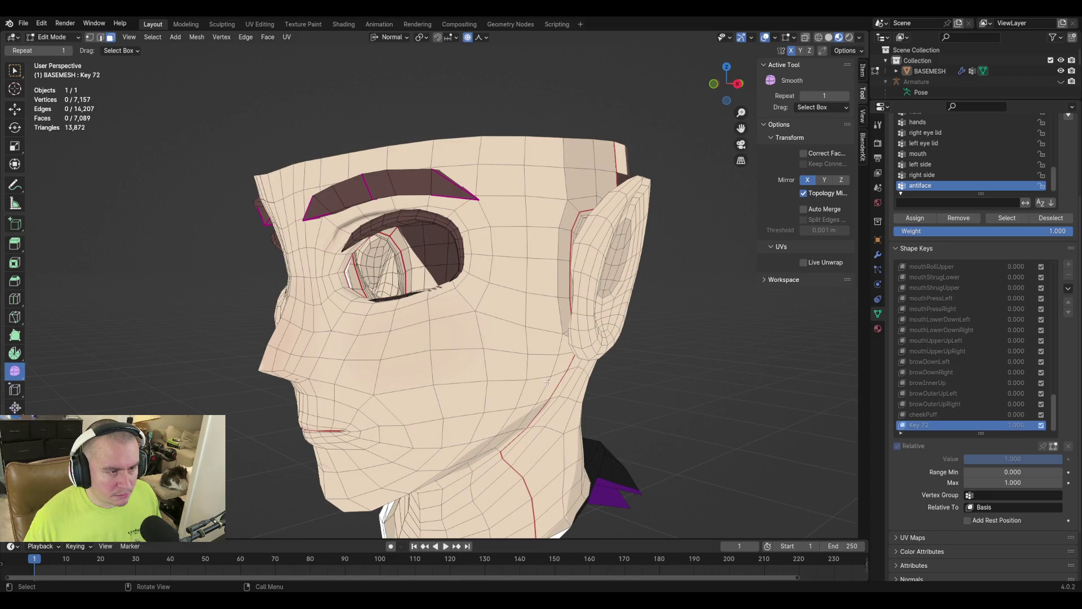
key(Tab)
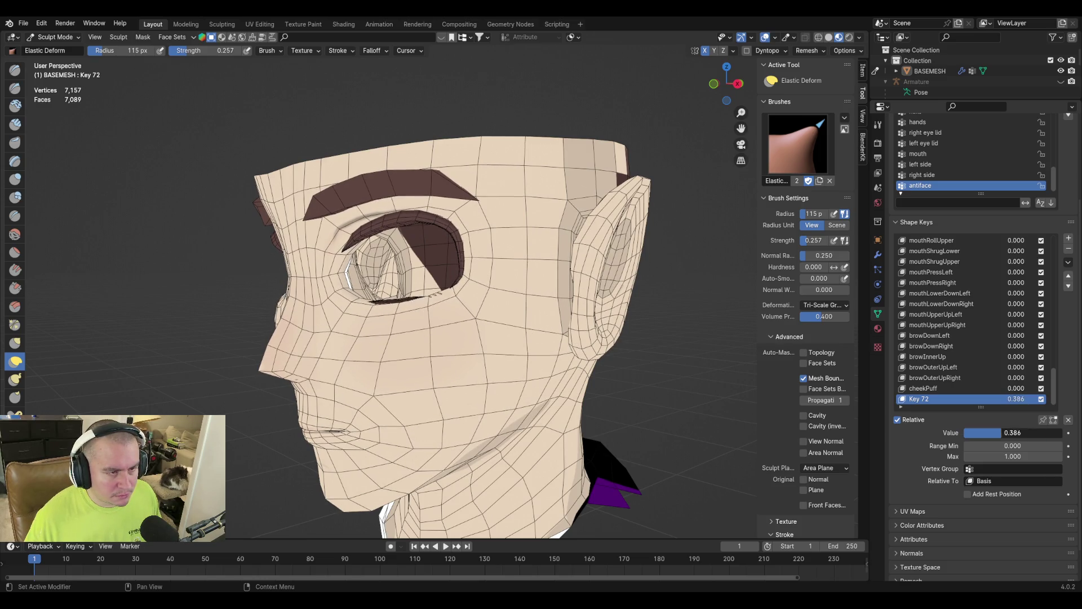
drag(1016, 398, 970, 399)
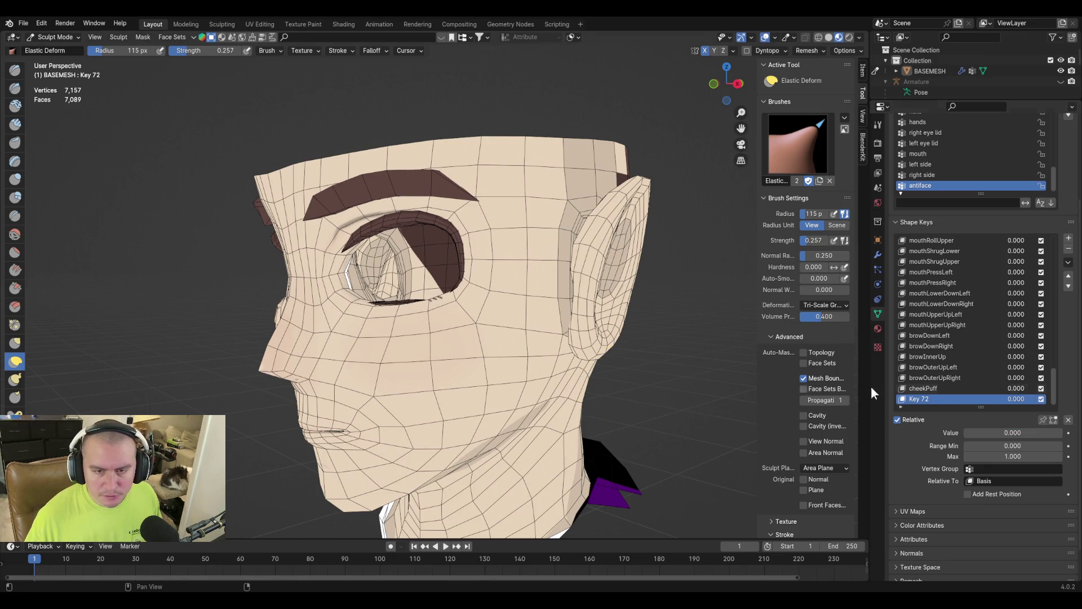
Rename Key 72 to eyeSquintLeft.
double_click(925, 398)
text(eyeSquintL)
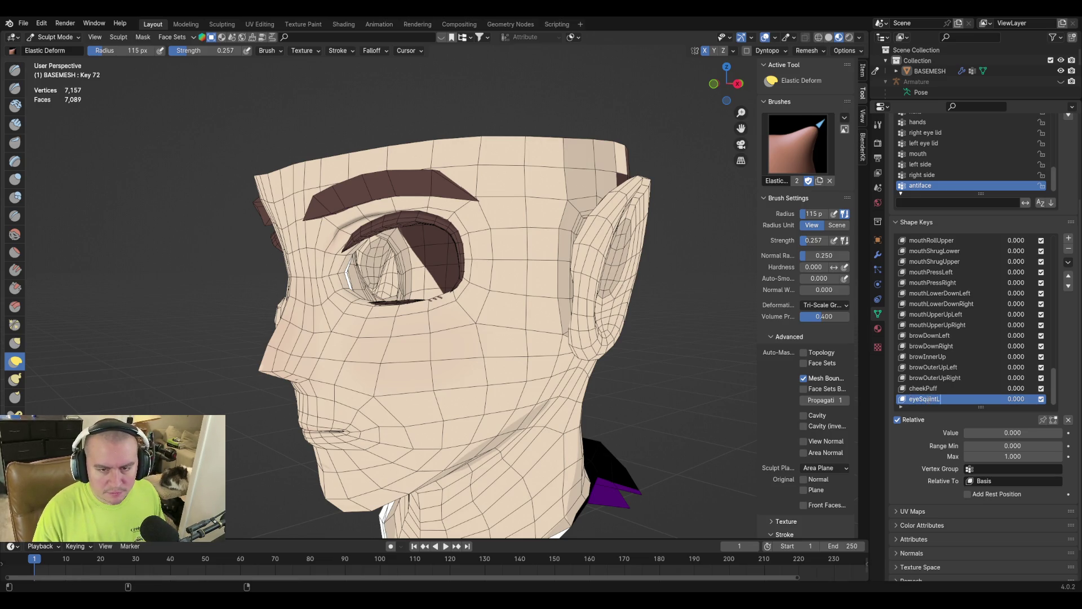
text(eft)
key(Return)
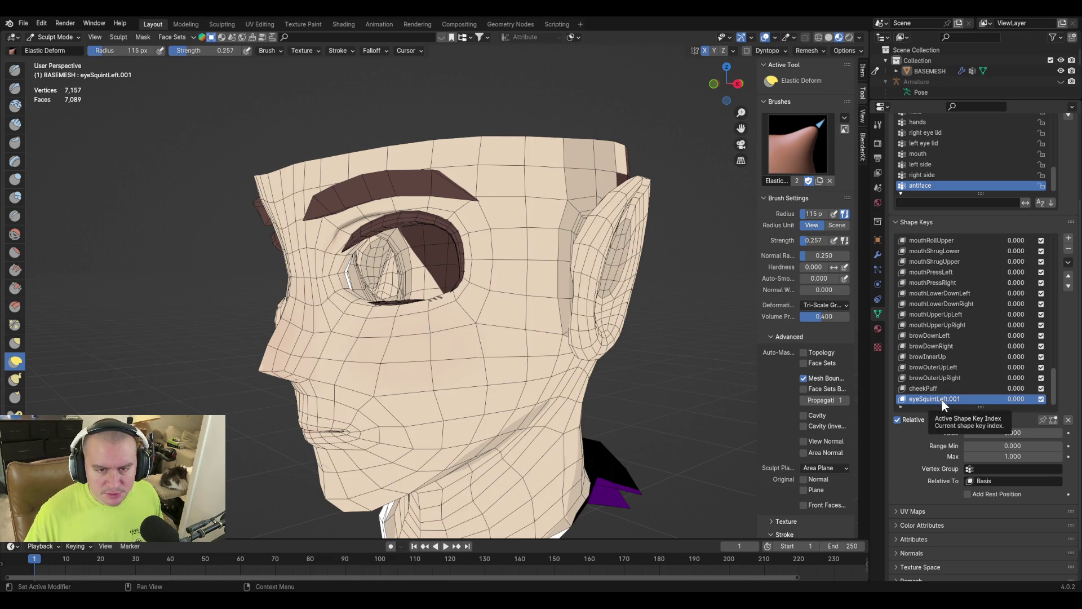
Preview the eyeSquintLeft shape key at 1.0 and return it to 0.
scroll(939, 356, up, 3)
scroll(942, 365, up, 15)
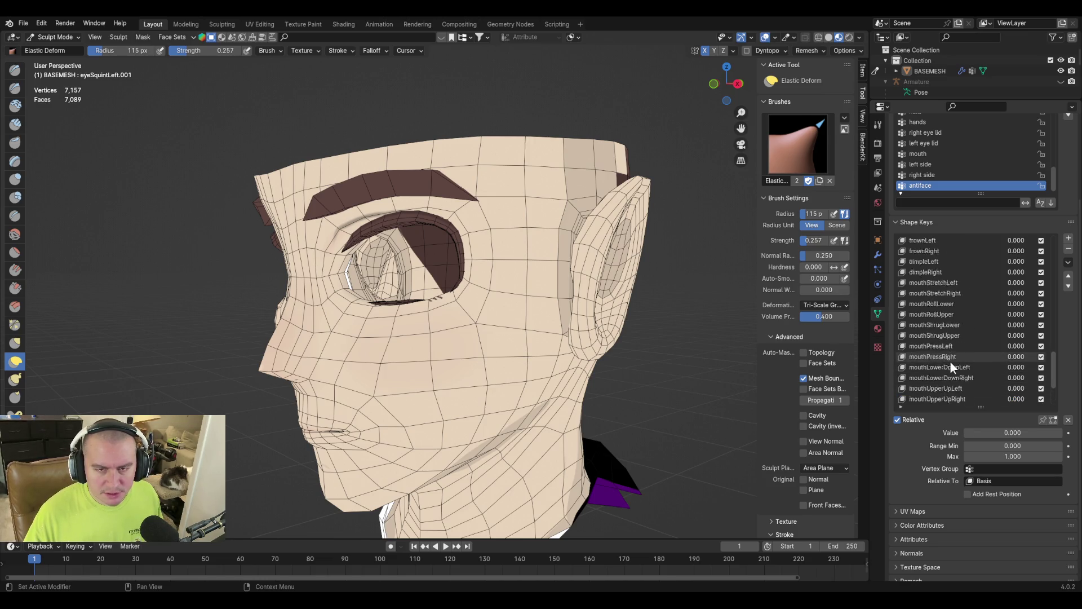
scroll(948, 371, down, 5)
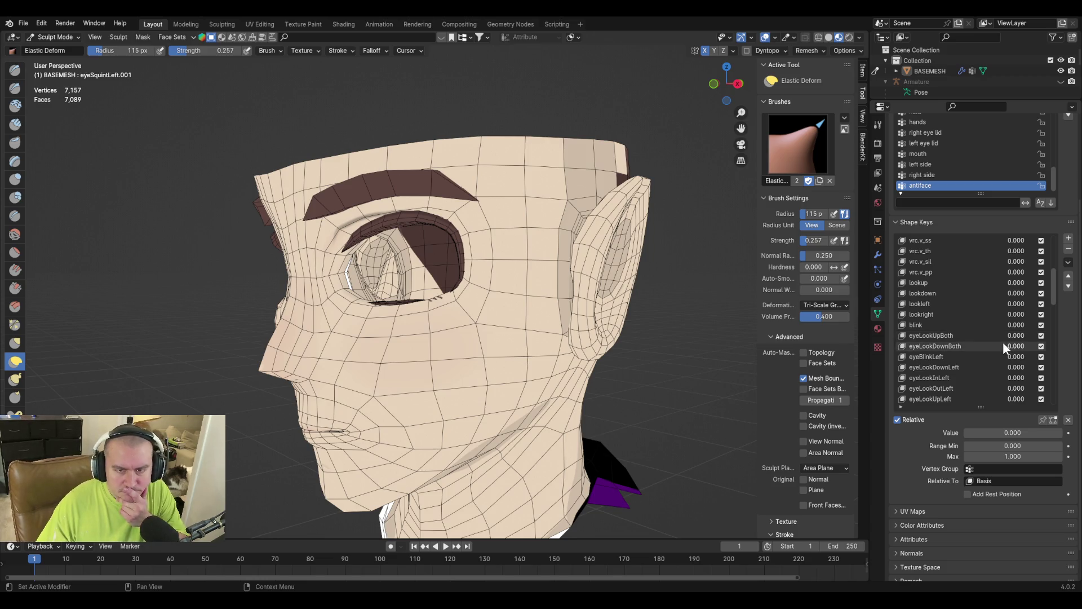
scroll(1002, 343, down, 3)
click(936, 378)
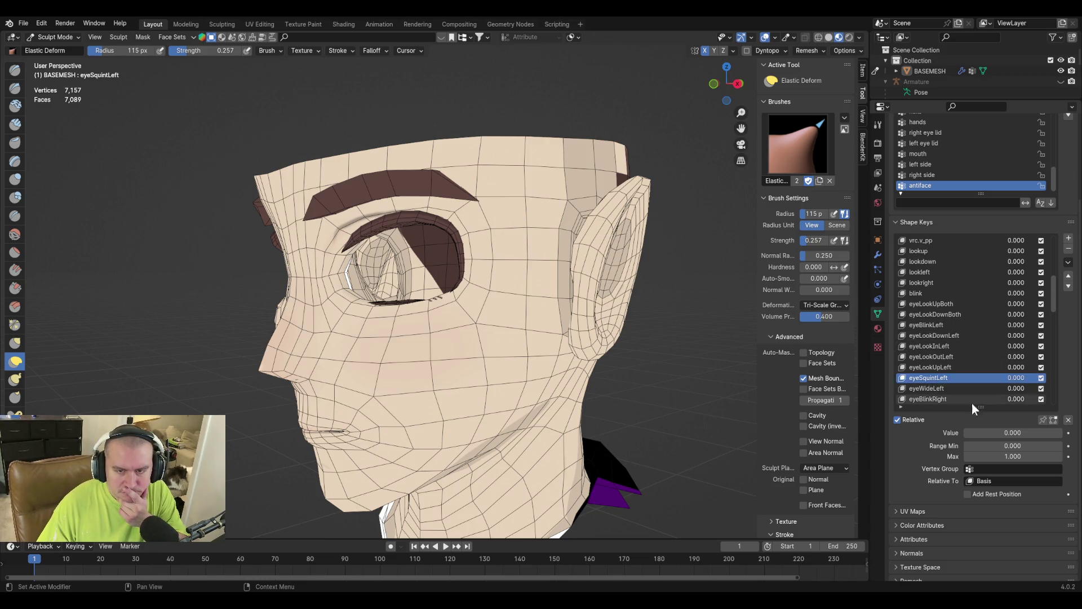
drag(994, 433, 1059, 432)
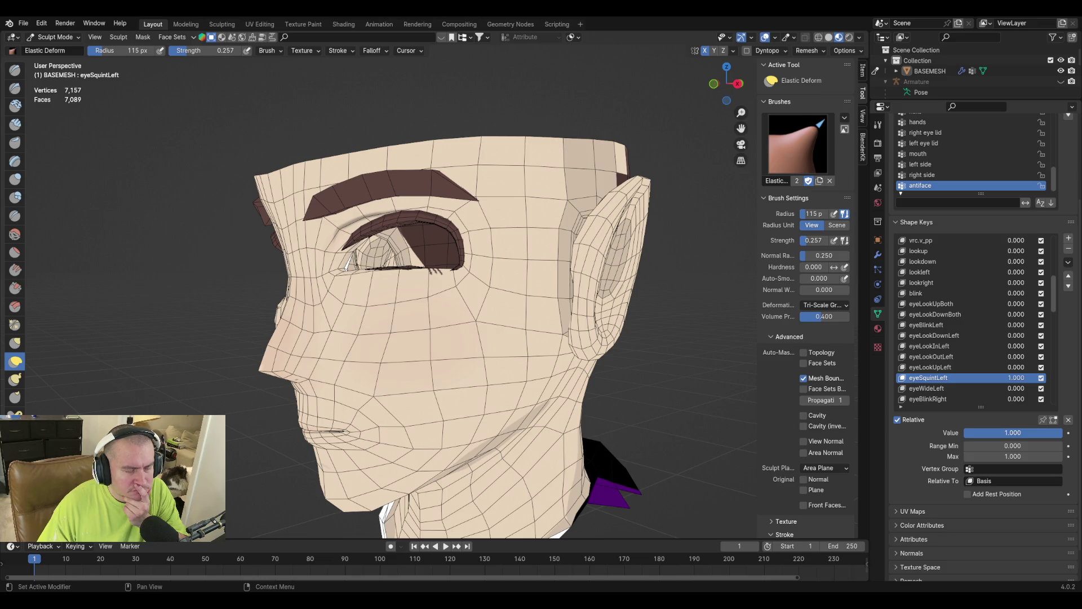
drag(1059, 432, 965, 433)
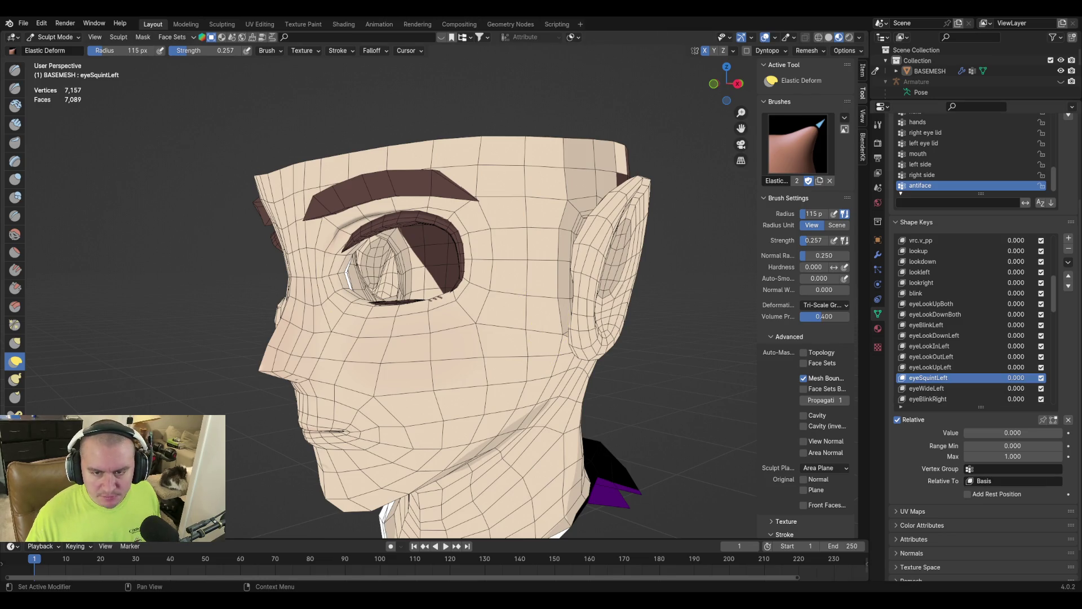
Rename eyeSquintLeft.001 to cheekSquintLeft by pasting the name.
scroll(982, 370, down, 10)
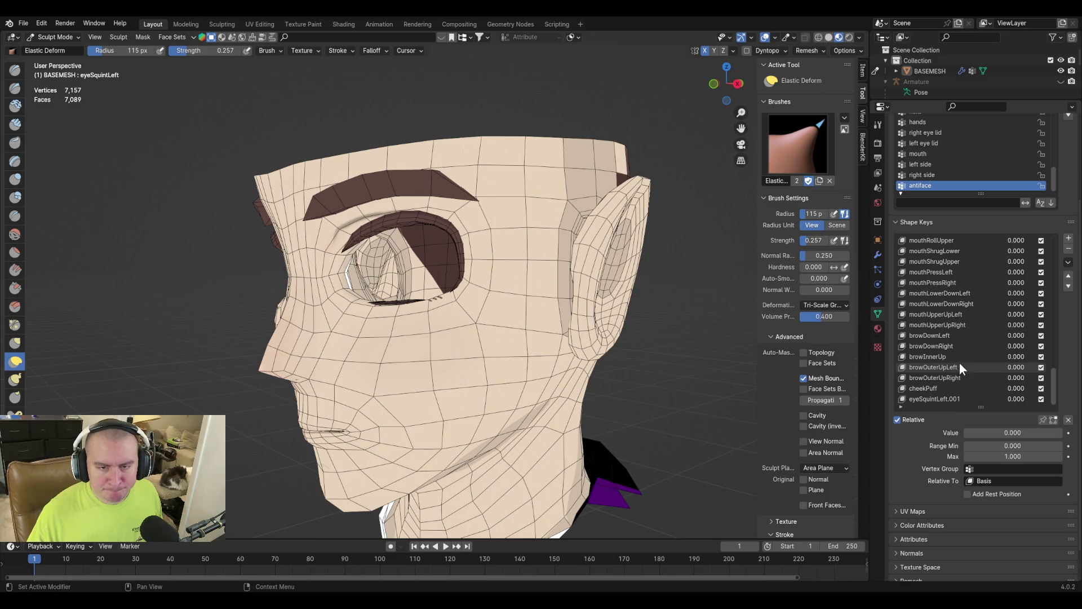
double_click(945, 397)
text(cheekSquintLeft)
key(Return)
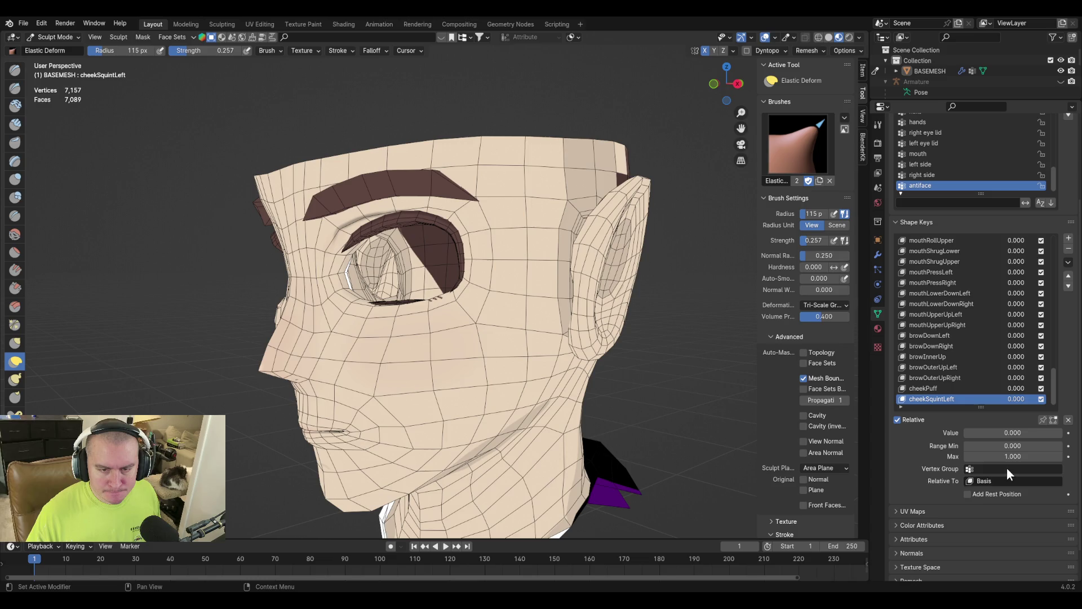
Limit cheekSquintLeft to the left side vertex group at 1.0 and create New Shape from Mix.
click(1007, 471)
text(left side)
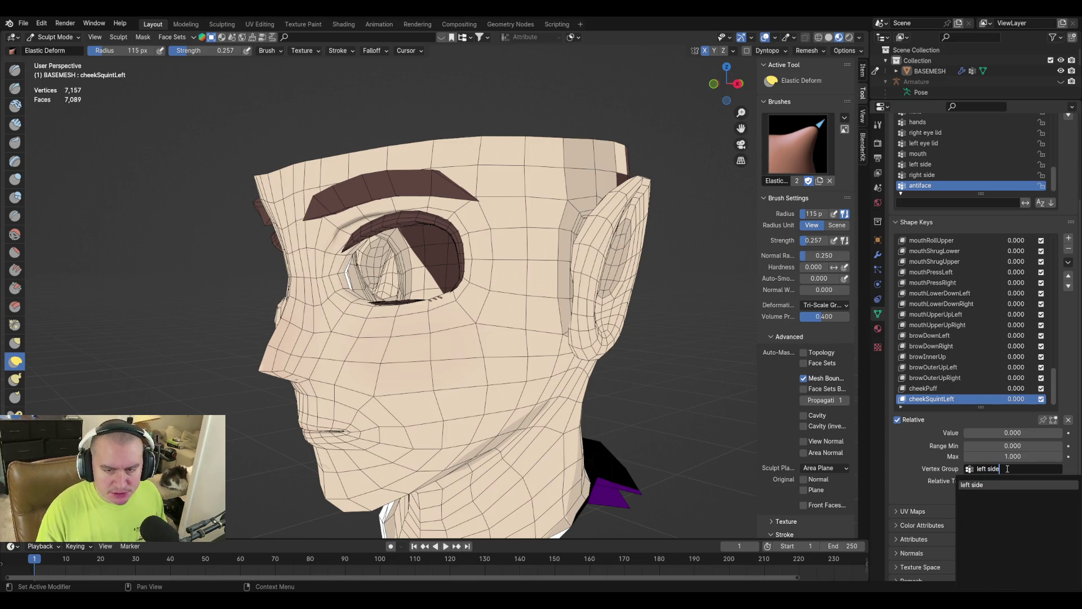
key(Return)
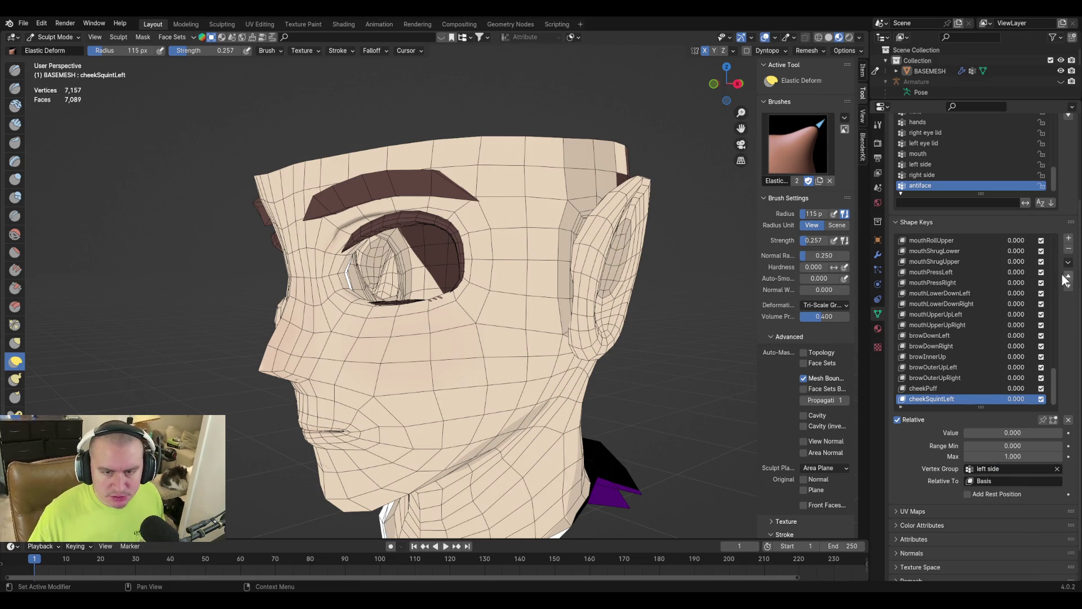
drag(973, 432, 1046, 431)
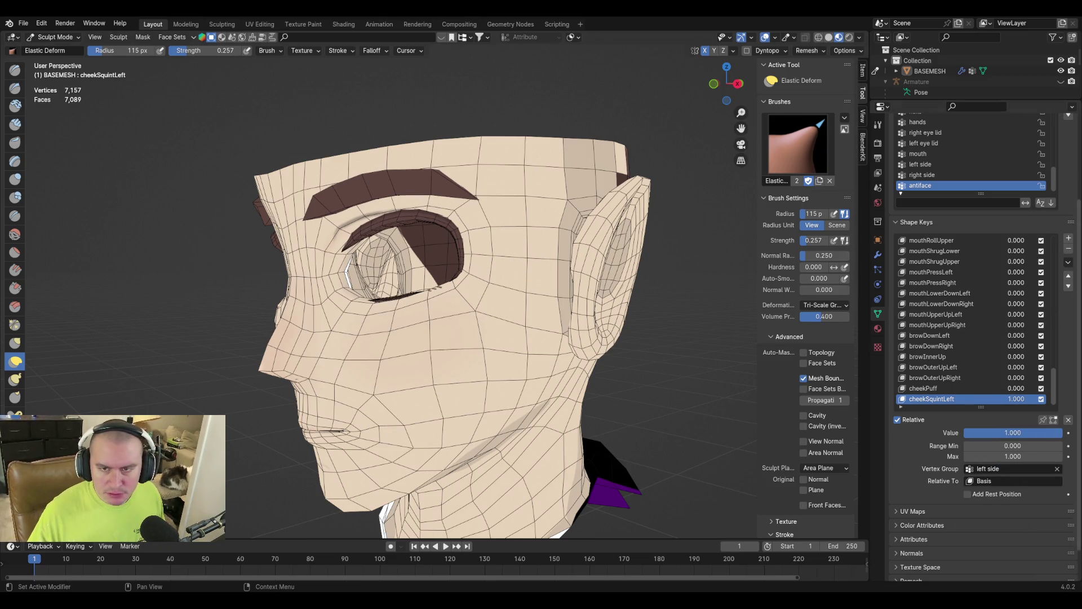
click(1068, 261)
click(1047, 273)
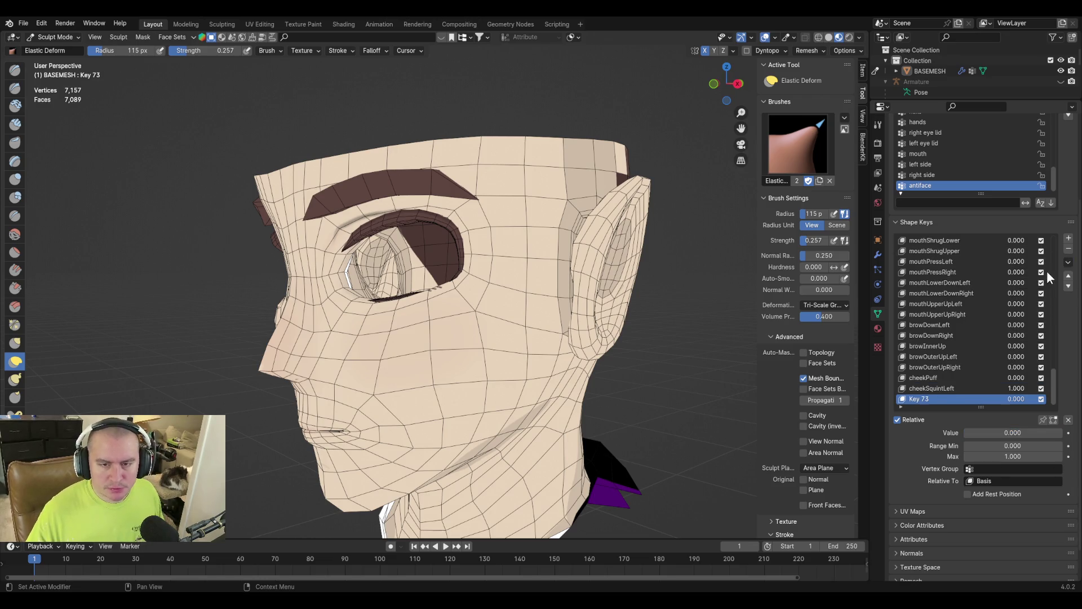
click(966, 389)
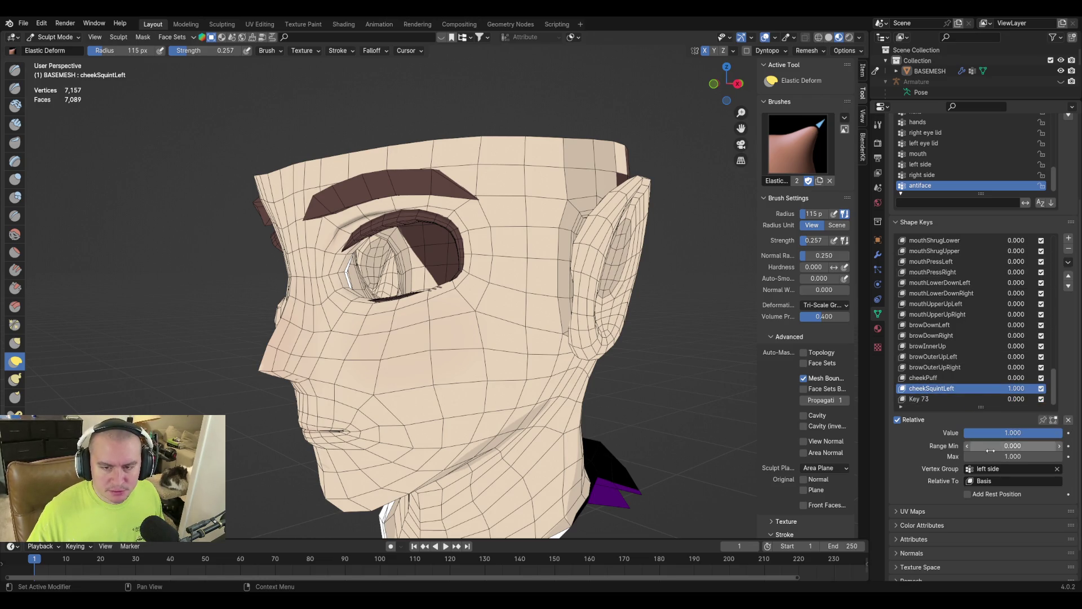
Switch the vertex group to the right side and create another New Shape from Mix.
click(1002, 469)
text(right)
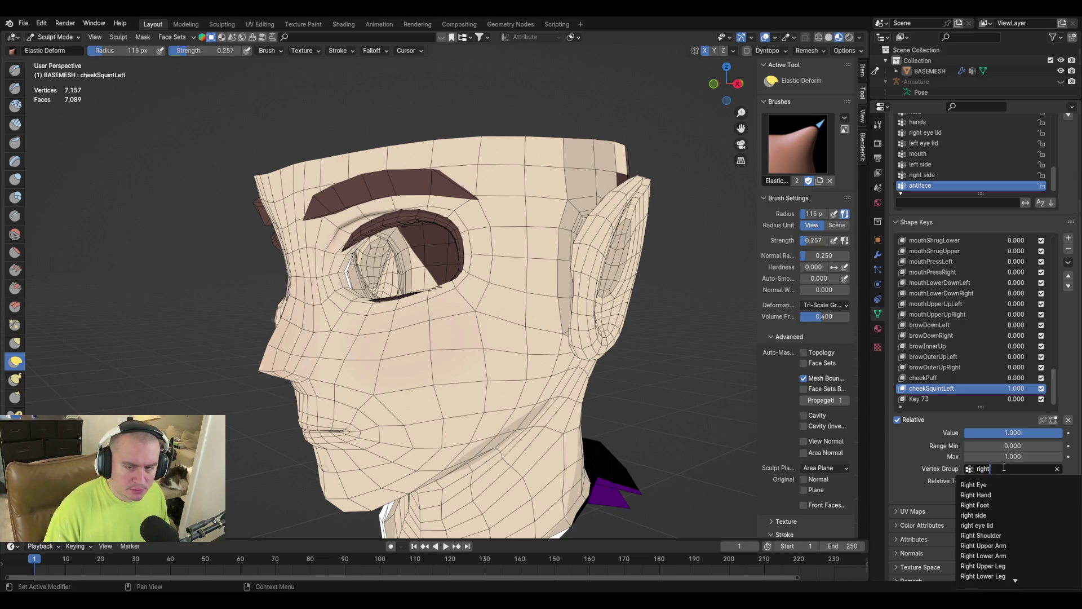
key(Return)
click(1068, 262)
click(1040, 270)
Rename the new Key 74 to cheekSquintRight.
double_click(922, 400)
text(cheekSquintLeft)
key(BackSpace)
key(BackSpace)
key(BackSpace)
text(Right)
key(Return)
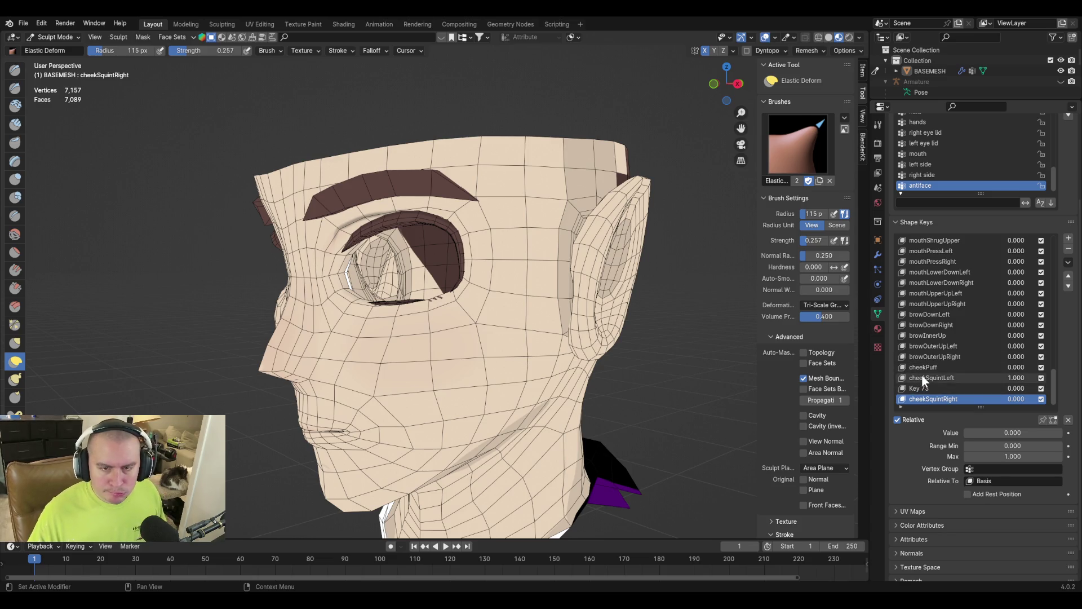
Delete the original cheekSquintLeft key and rename Key 73 to cheekSquintLeft.
click(923, 376)
click(1068, 249)
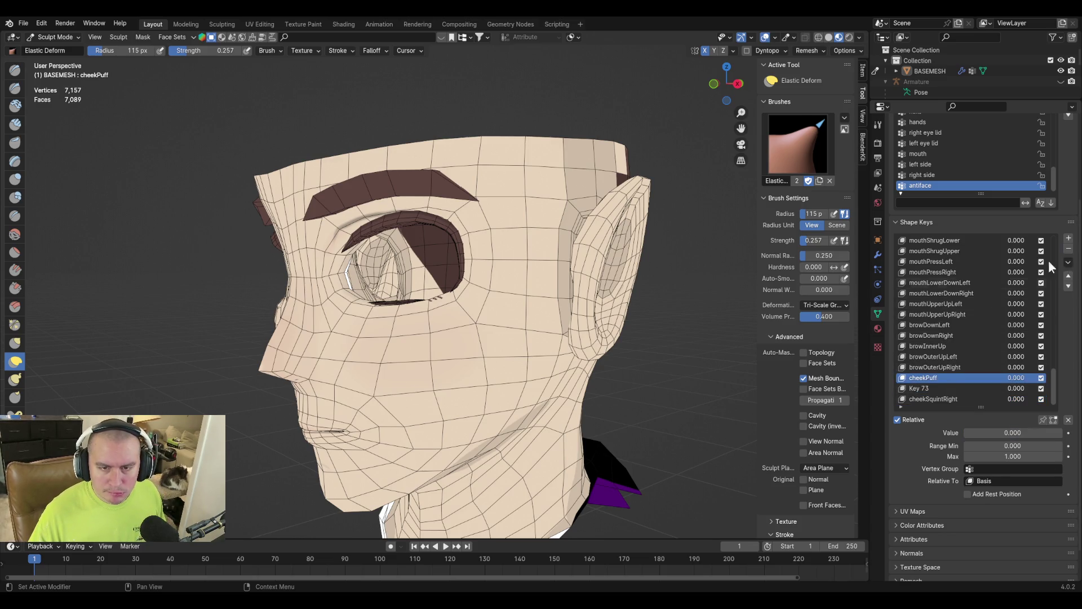
double_click(931, 388)
text(cheekSquintLeft)
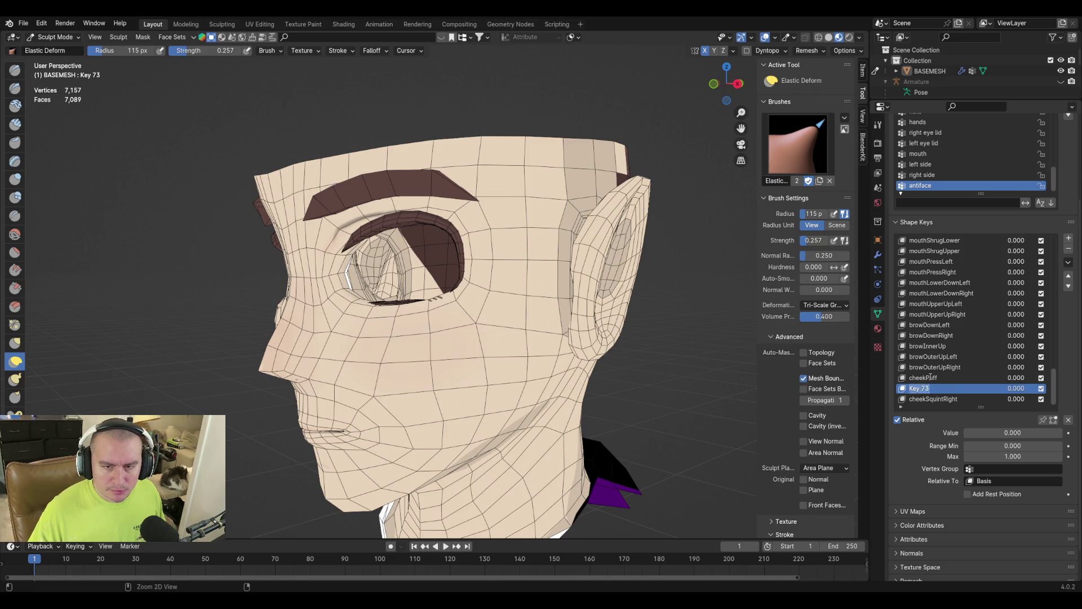
key(Return)
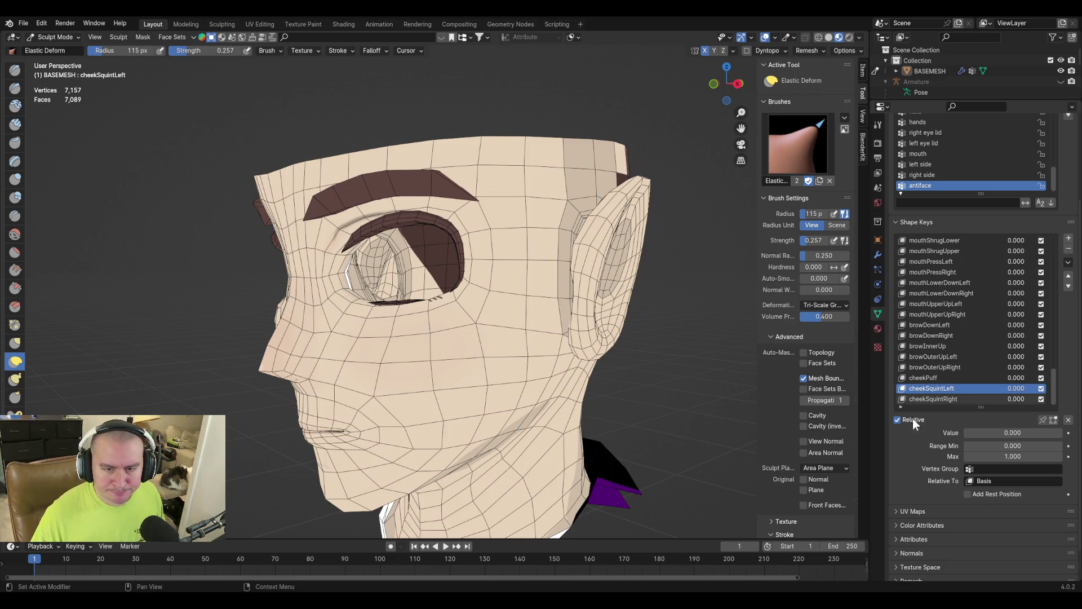
click(992, 433)
Test the cheekSquintLeft squint, save the file, and reset noseSneerBoth to zero.
mouse_move(992, 433)
mouse_down()
mouse_move(1015, 433)
mouse_move(962, 433)
mouse_up()
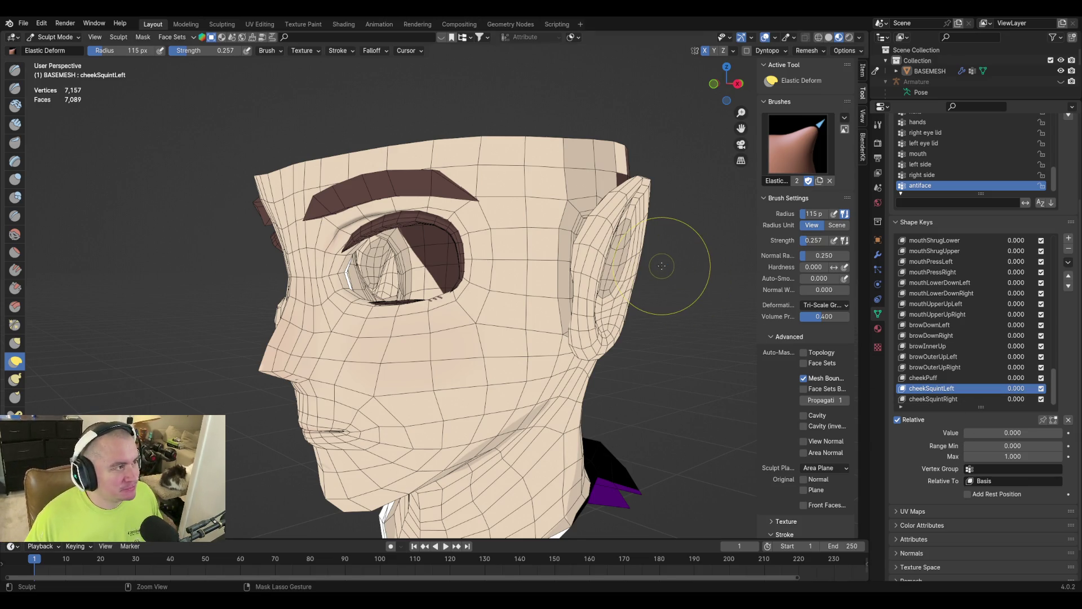
key(ctrl+s)
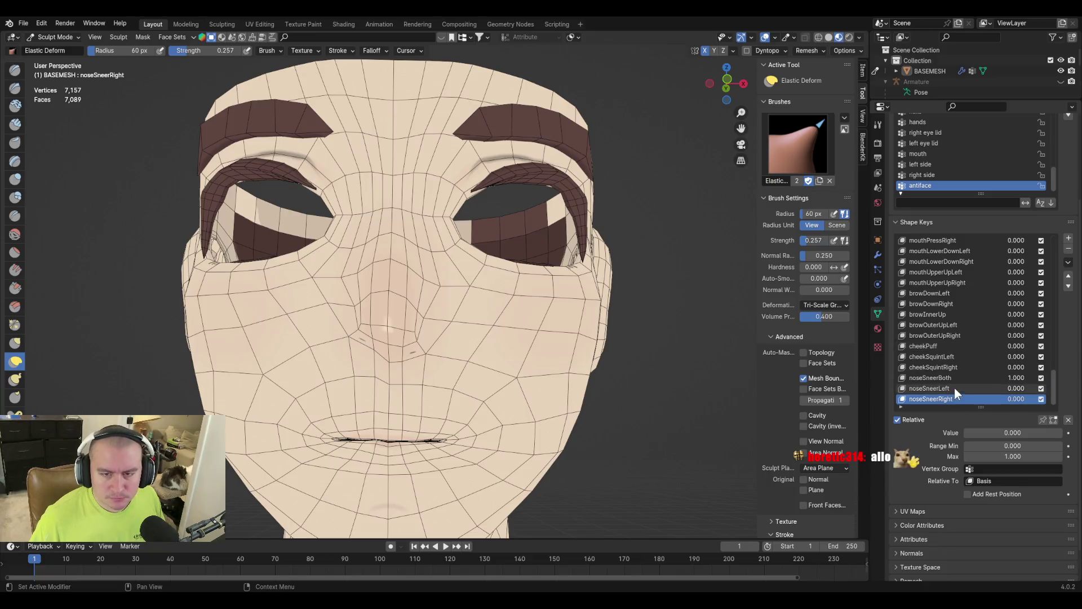
drag(1018, 433, 969, 432)
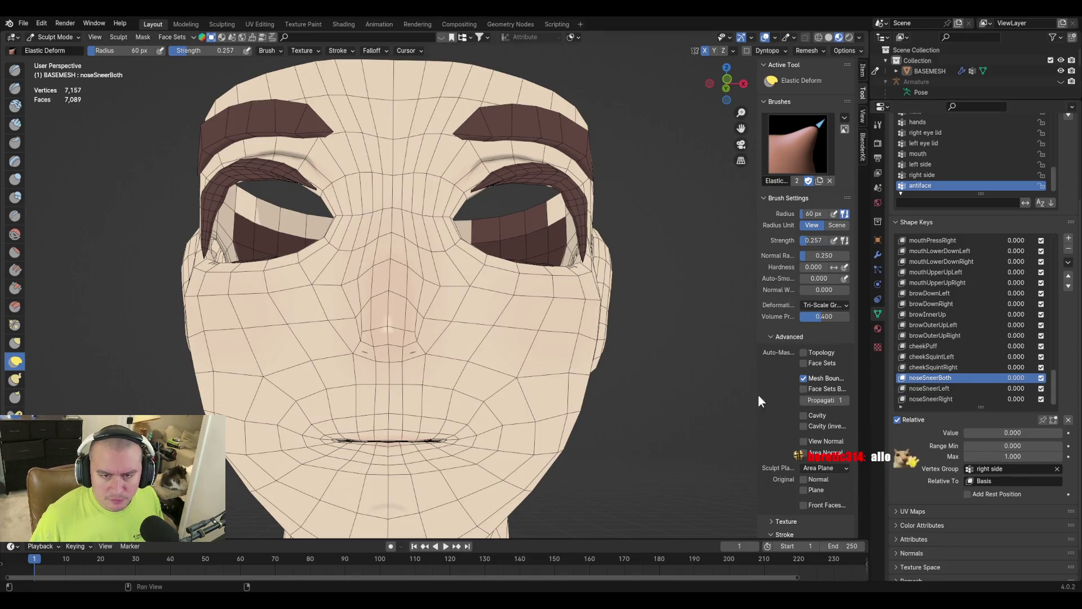
Delete the temporary noseSneerBoth shape key, leaving noseSneerLeft selected.
click(966, 388)
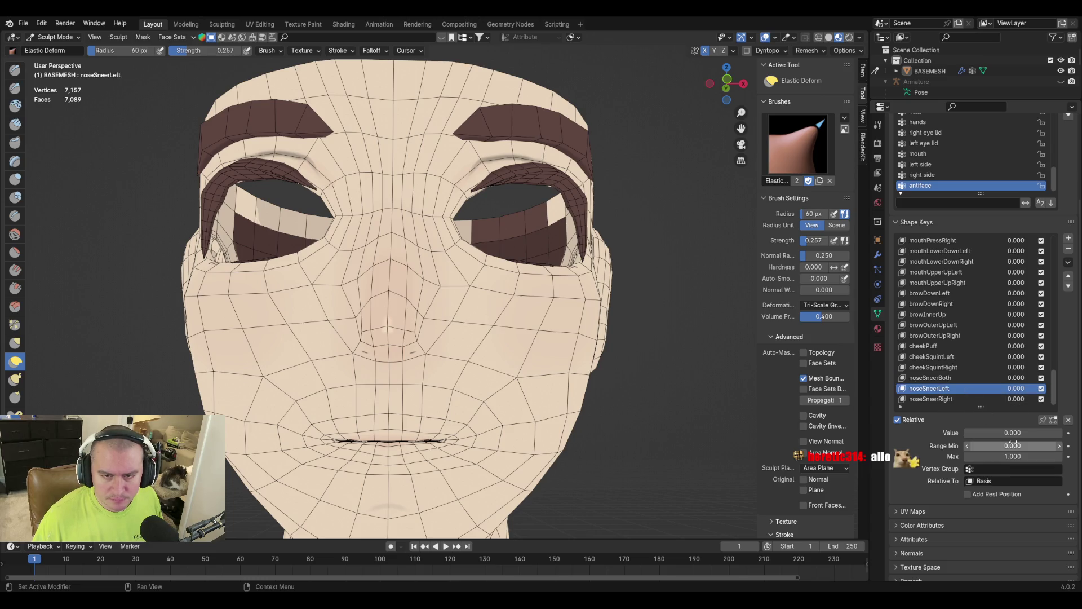
click(955, 378)
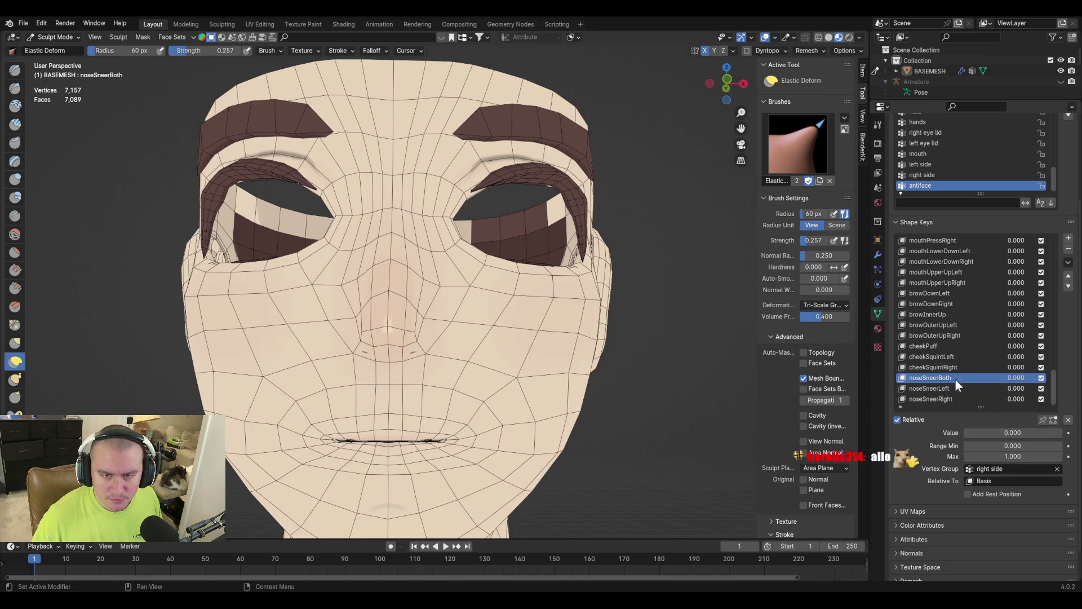
click(1068, 249)
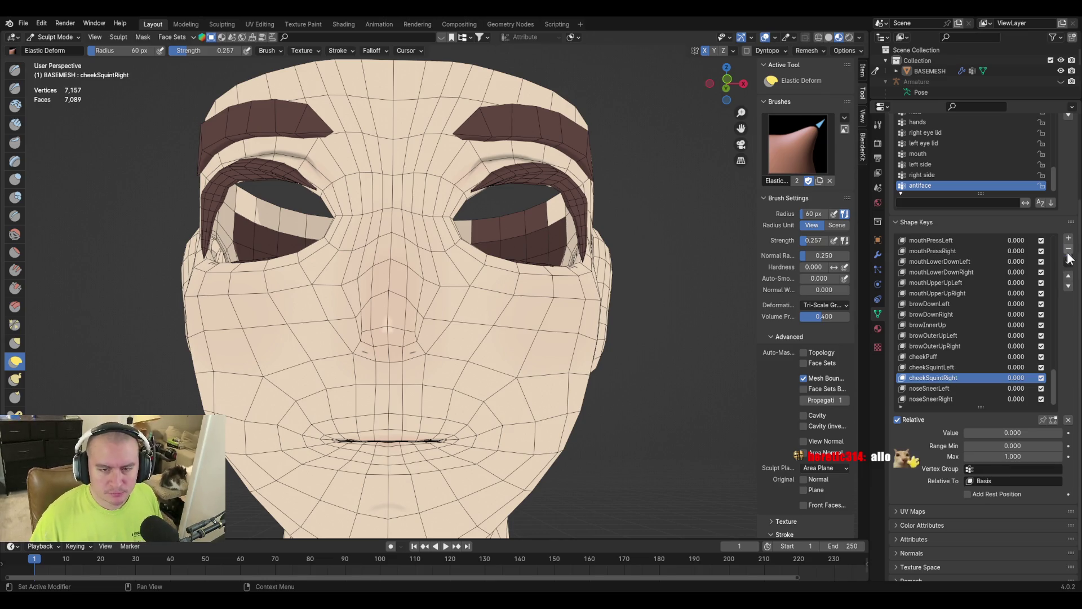
click(957, 392)
Enter Edit Mode with vertex select and pick midline vertices down the nose.
key(Tab)
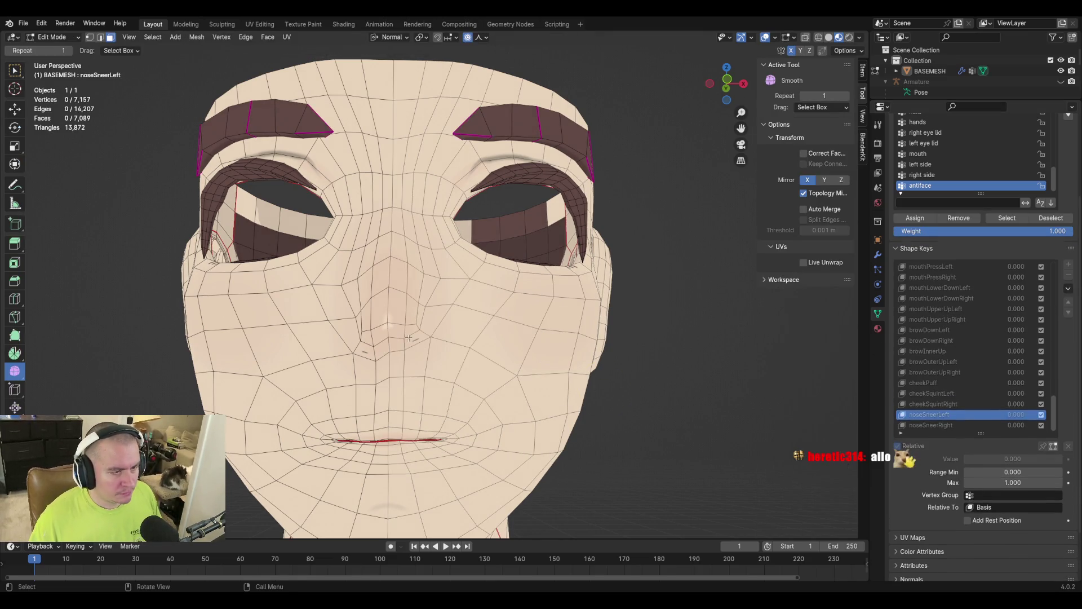
scroll(416, 355, up, 3)
key(1)
shift+click(351, 382)
shift+click(352, 402)
shift+click(352, 420)
shift+click(355, 434)
Extend the selection to the upper lip and up the nose, selecting the full forehead-to-chin midline loop.
scroll(432, 430, down, 3)
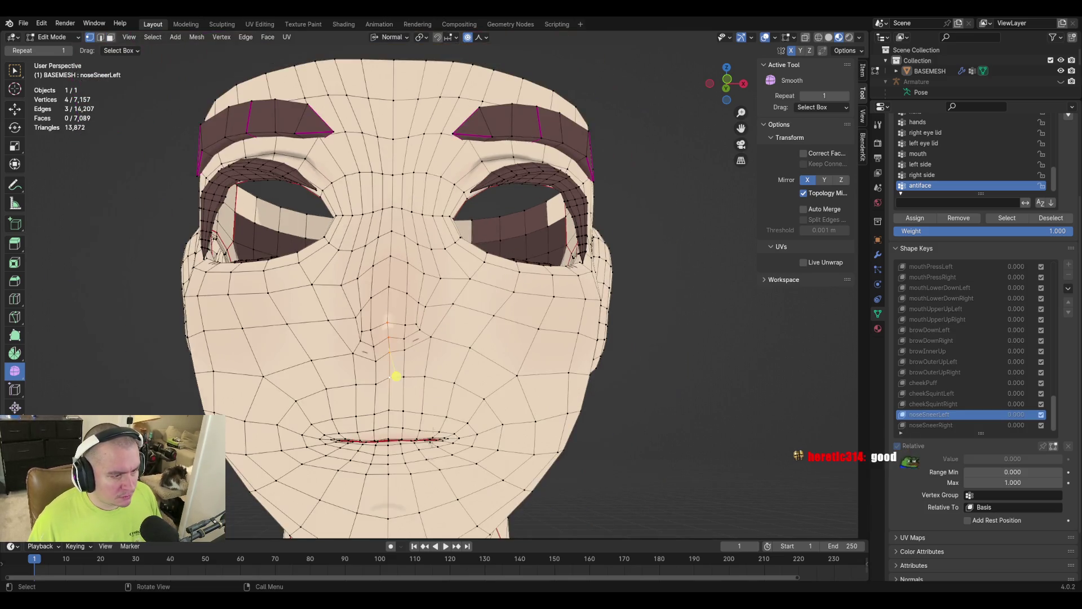
scroll(432, 431, up, 2)
ctrl+click(372, 471)
ctrl+click(373, 489)
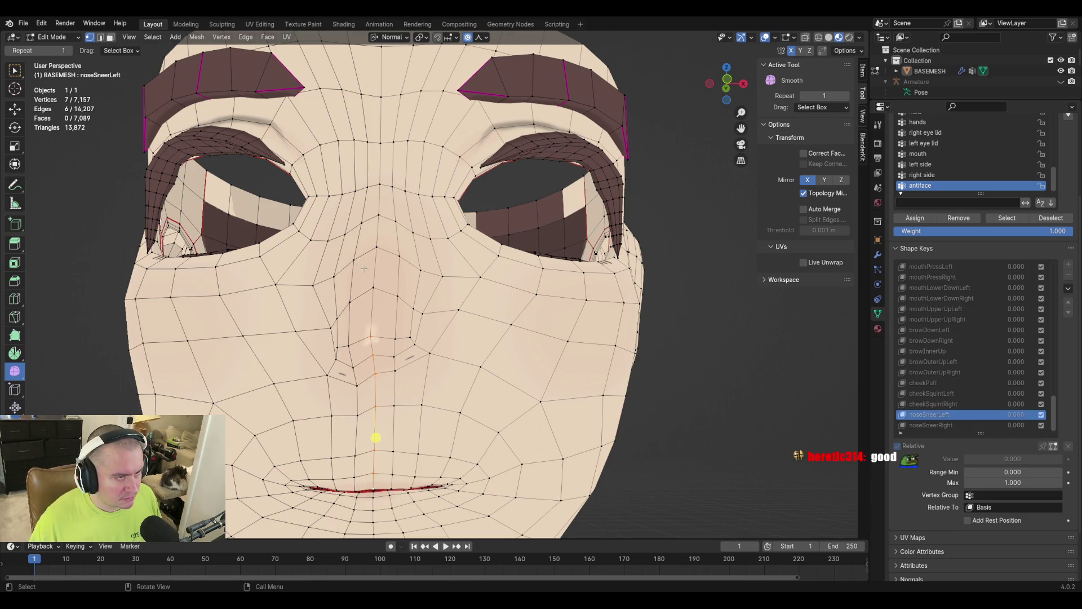
shift+click(374, 288)
shift+click(375, 247)
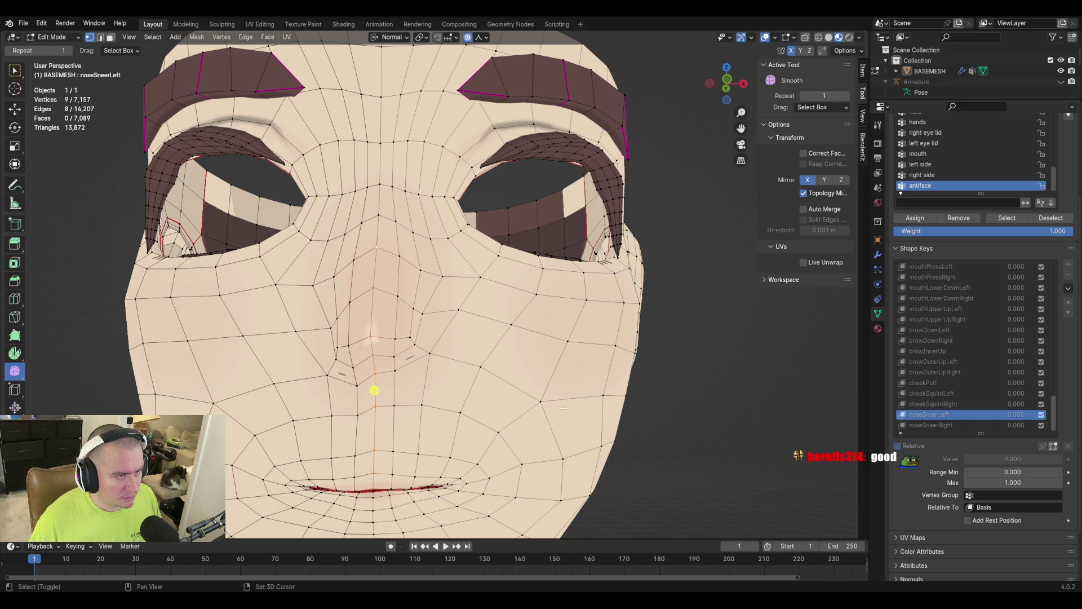
alt+shift+click(375, 367)
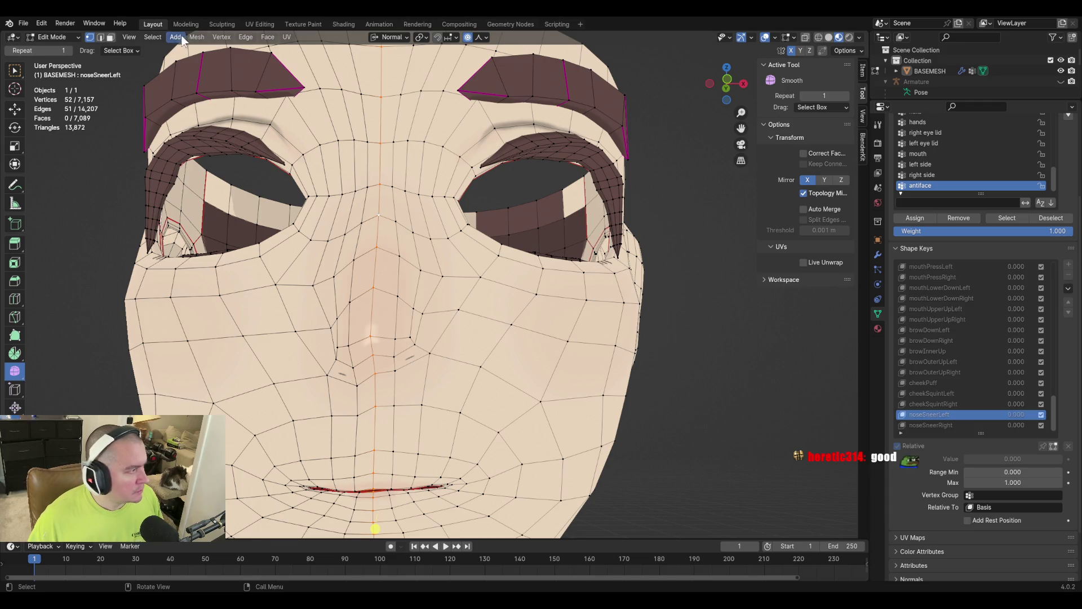
click(221, 37)
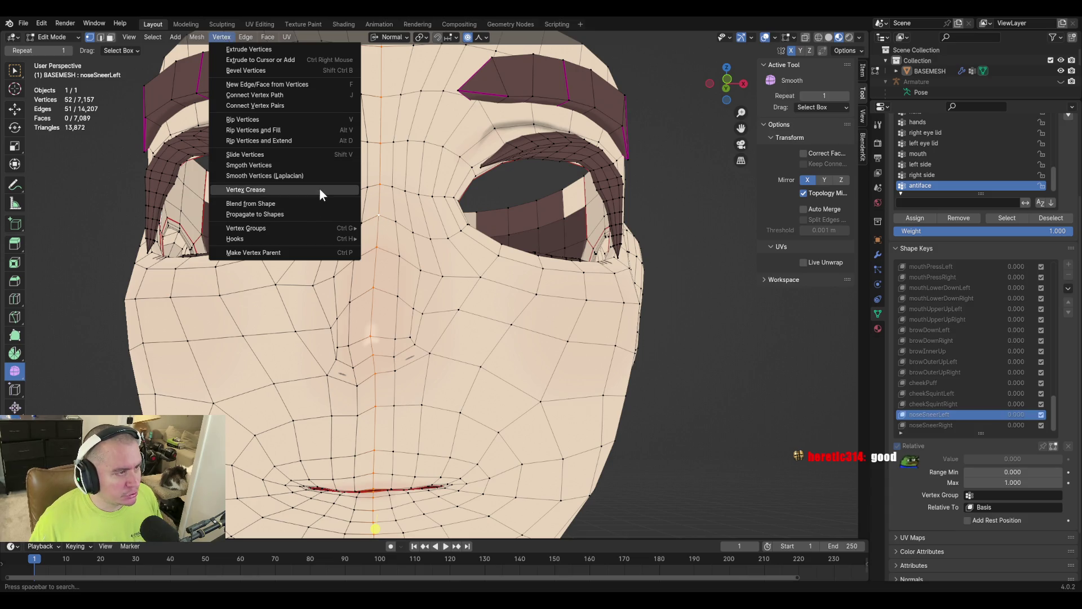
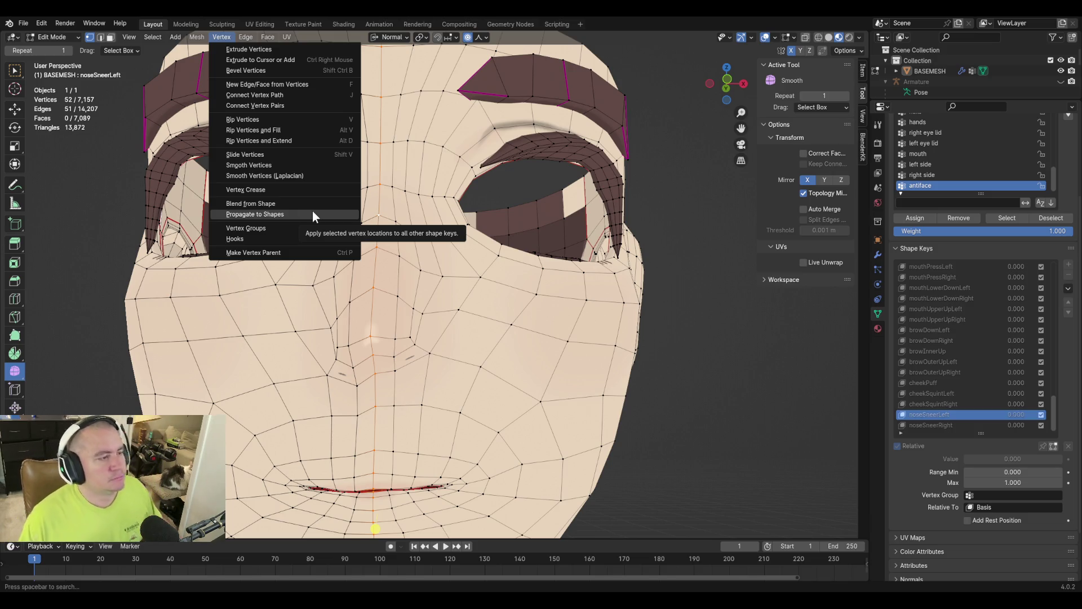
Reset the chin area by blending the selected vertices from the Basis shape key.
click(367, 173)
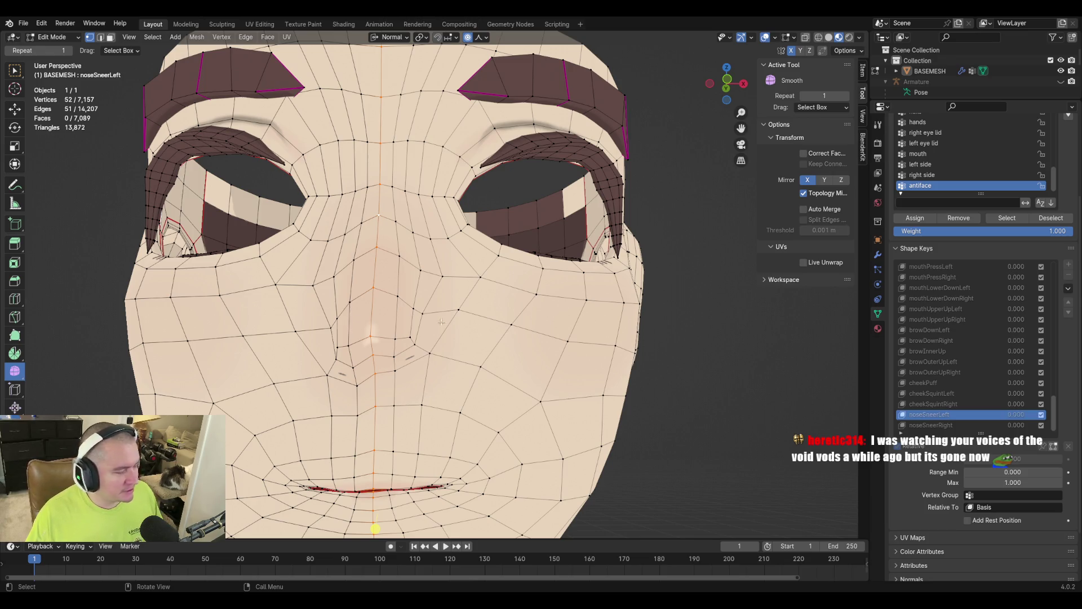
shift+scroll(550, 366, down, 5)
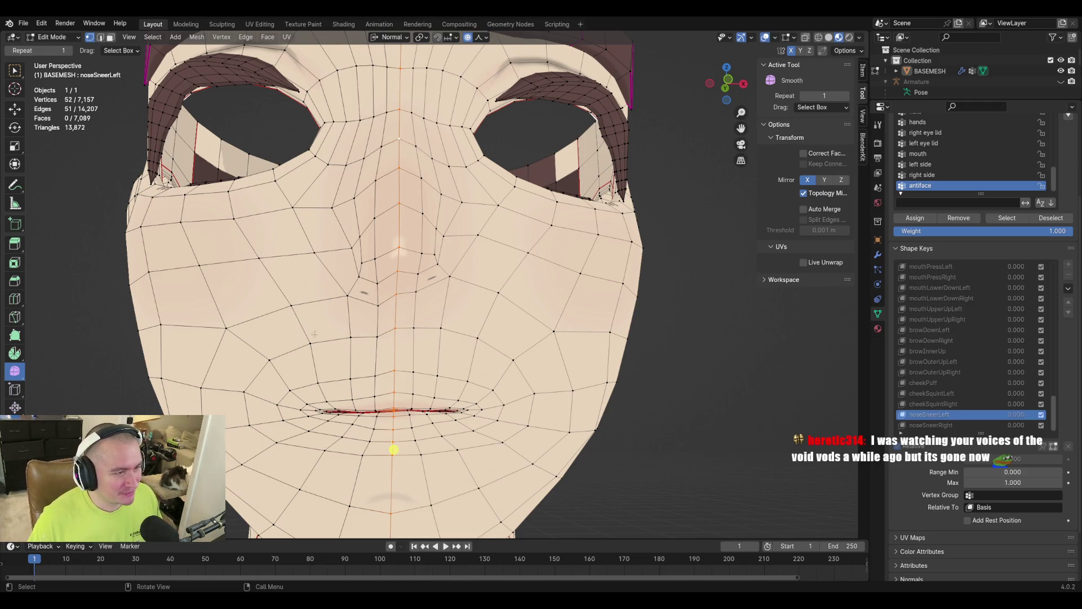
middle_drag(472, 312, 441, 352)
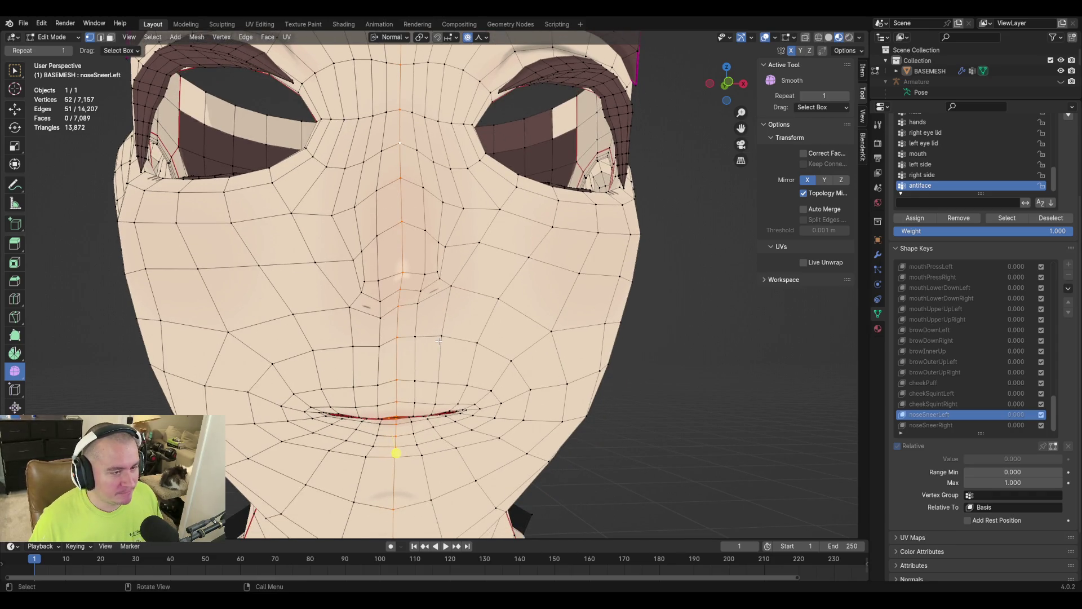
click(225, 38)
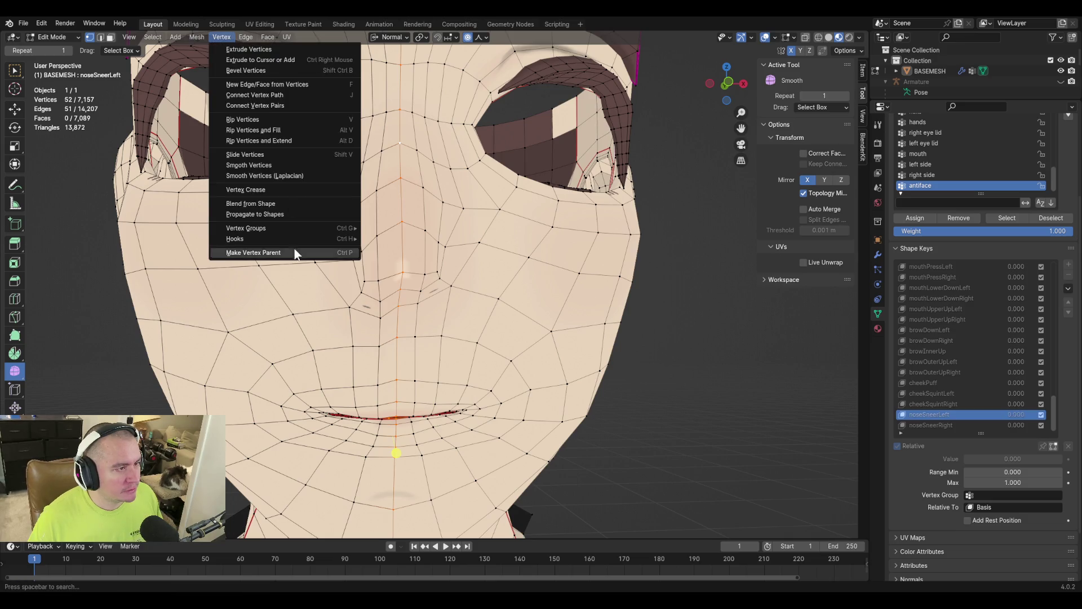
click(271, 205)
middle_drag(294, 236, 313, 199)
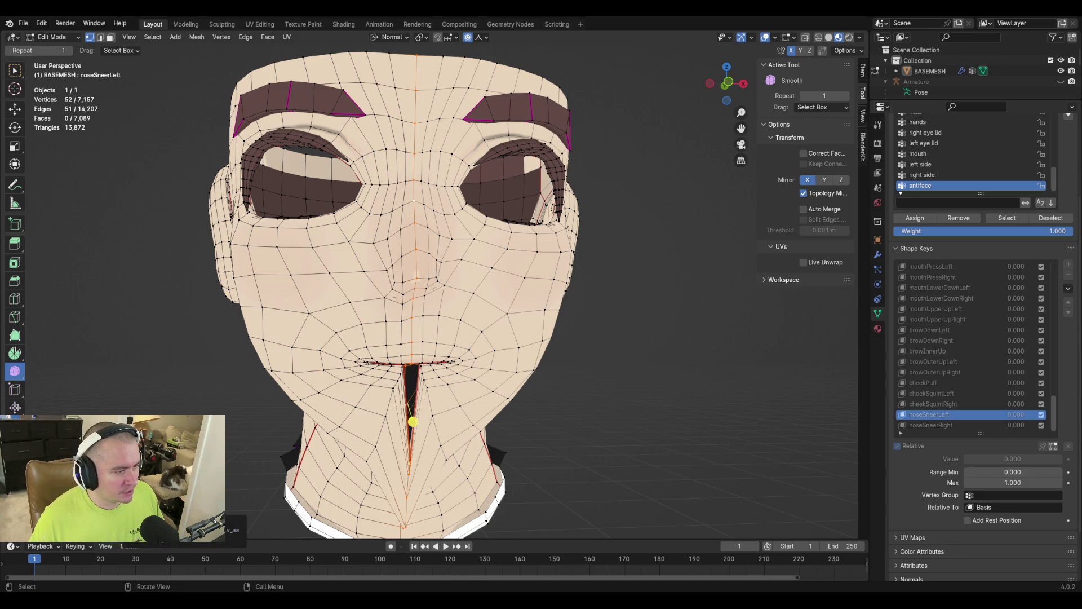
click(155, 508)
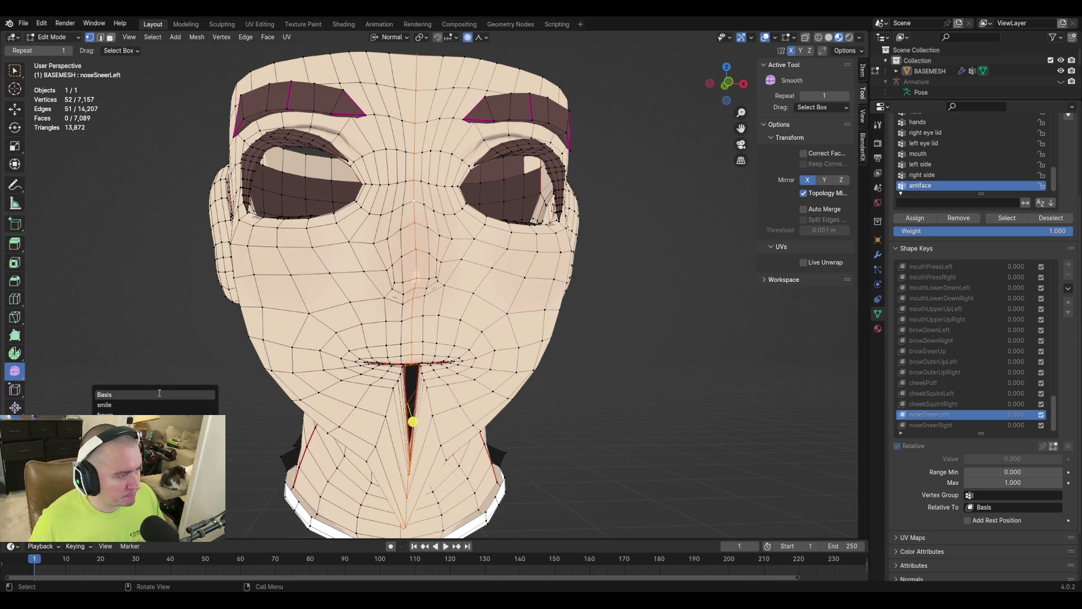
click(203, 394)
Select a vertex path from the nose to the lip and save the file.
scroll(230, 369, up, 2)
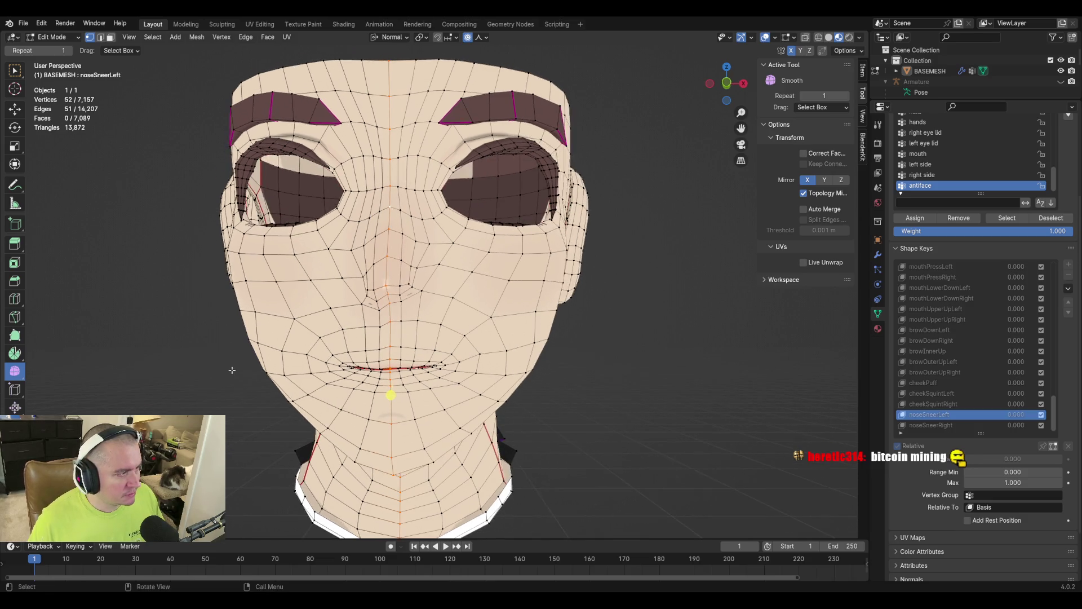
scroll(390, 363, up, 2)
middle_drag(390, 363, 444, 364)
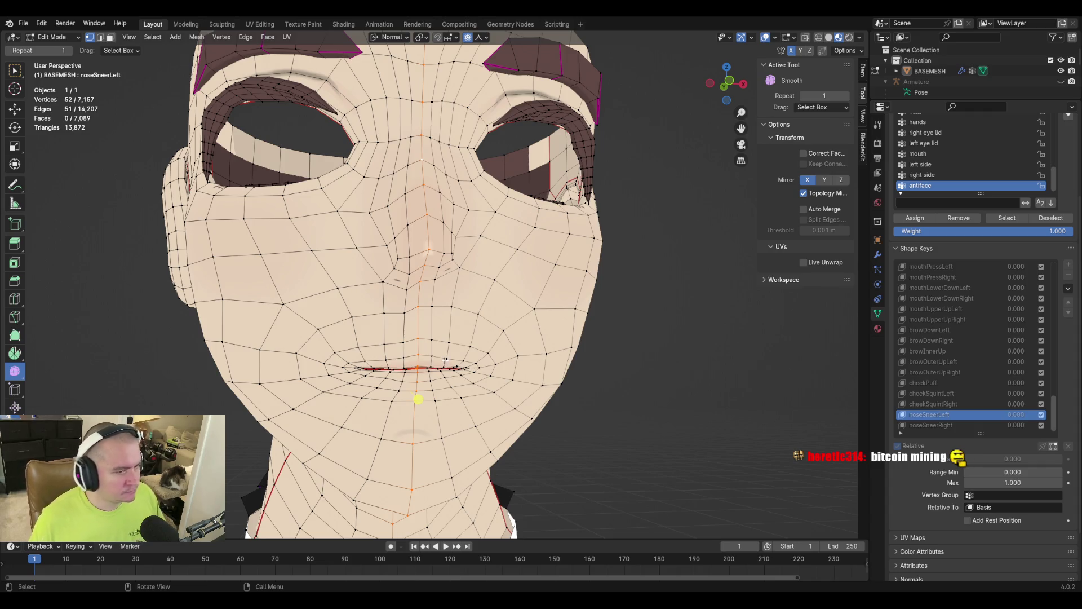
click(419, 355)
ctrl+click(430, 272)
key(ctrl+s)
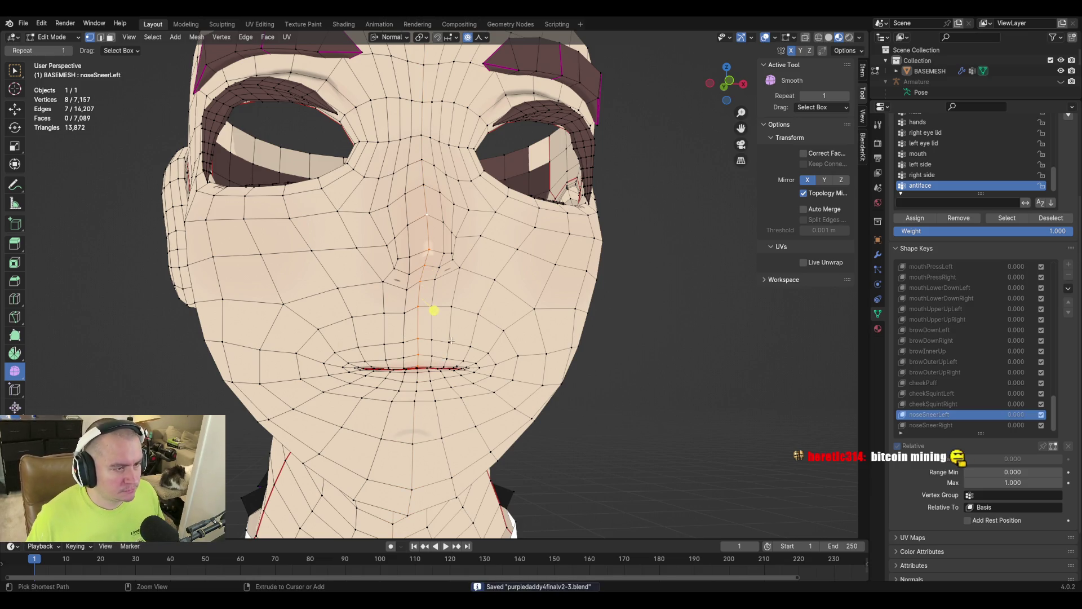
Shorten the path to the nose tip, clear the selection, and return to Object Mode.
ctrl+click(476, 267)
click(437, 304)
click(439, 252)
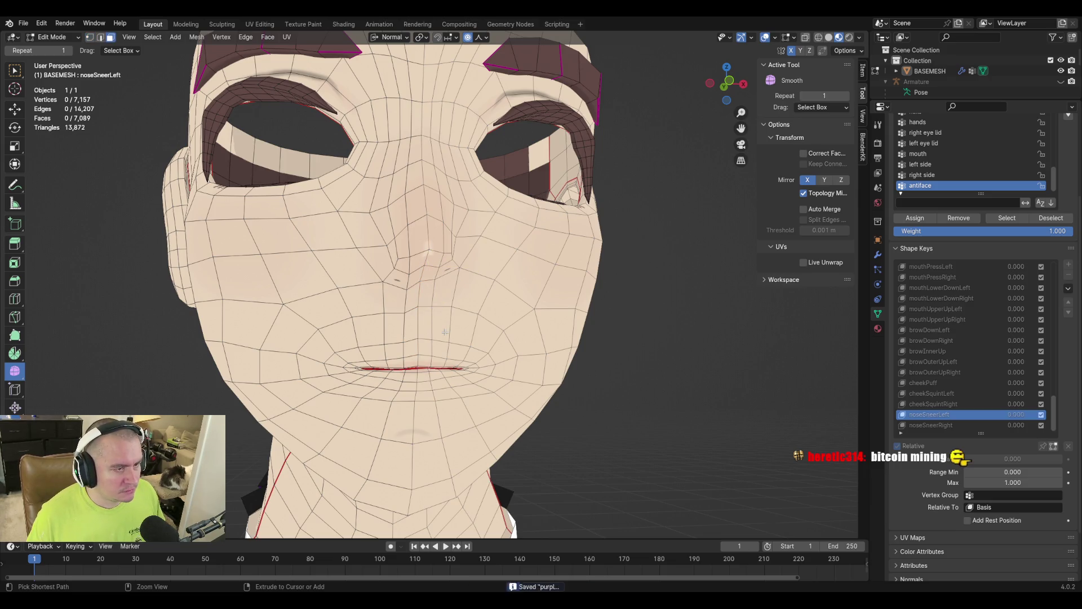
key(Tab)
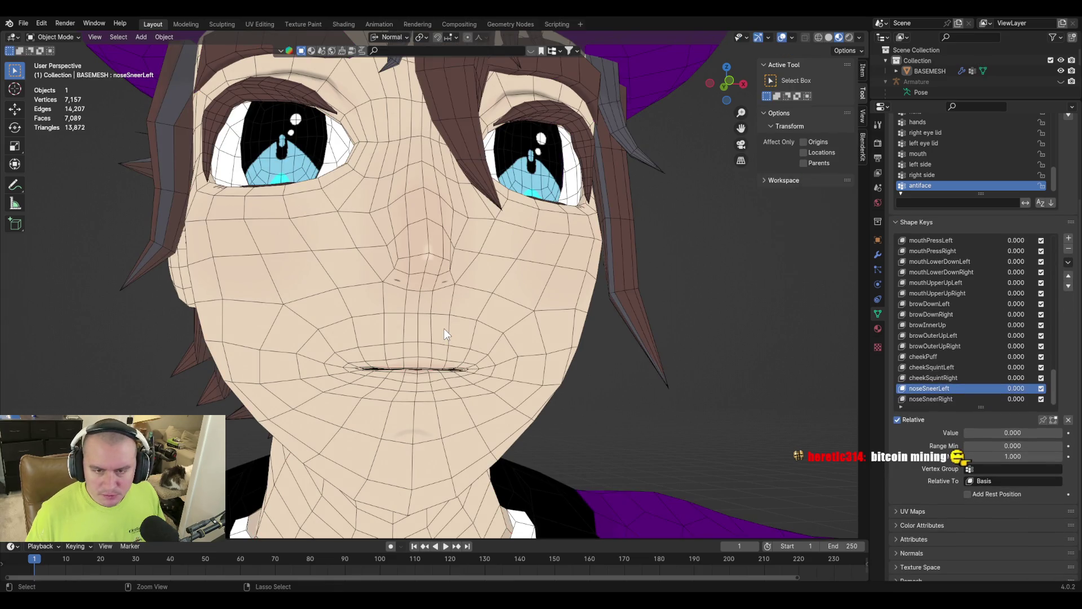
Enter Sculpt Mode and rename shape key Key 75 to noseSneerLeft.
key(ctrl+Tab)
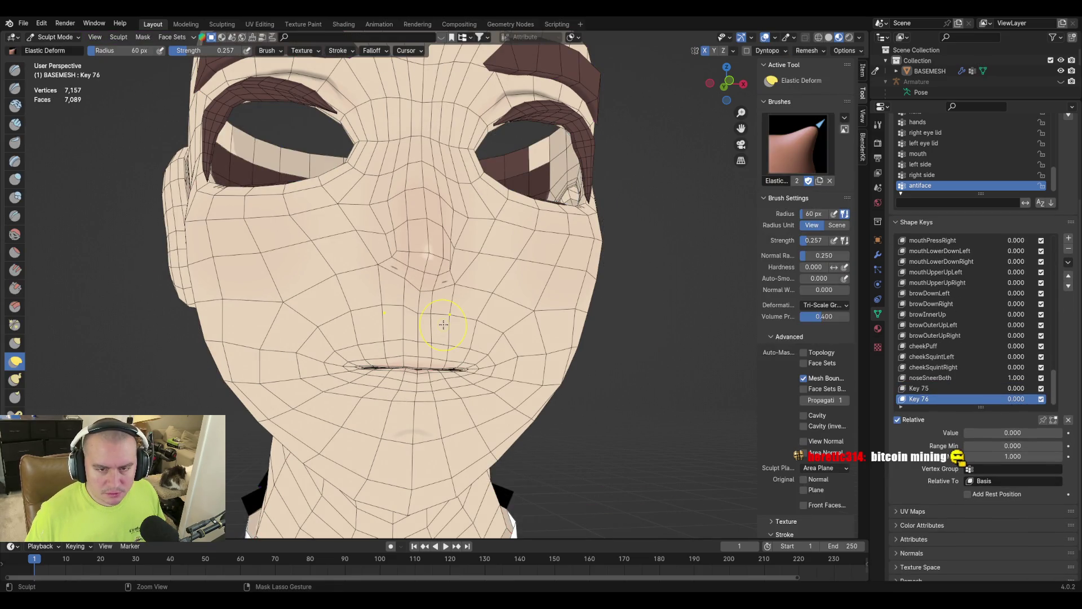
click(944, 388)
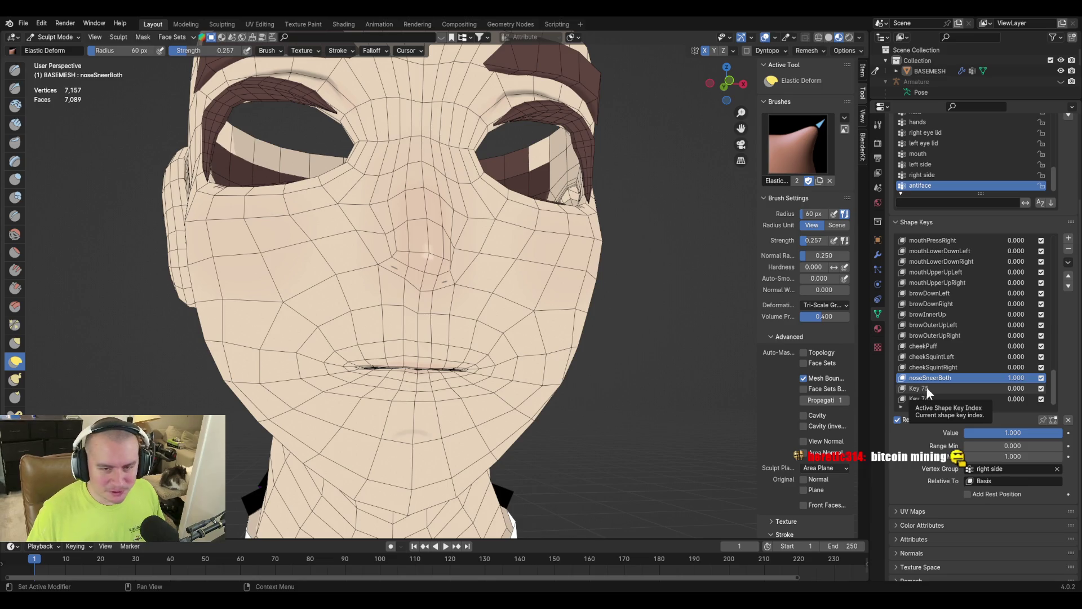
double_click(925, 387)
text(noseSneerBoth)
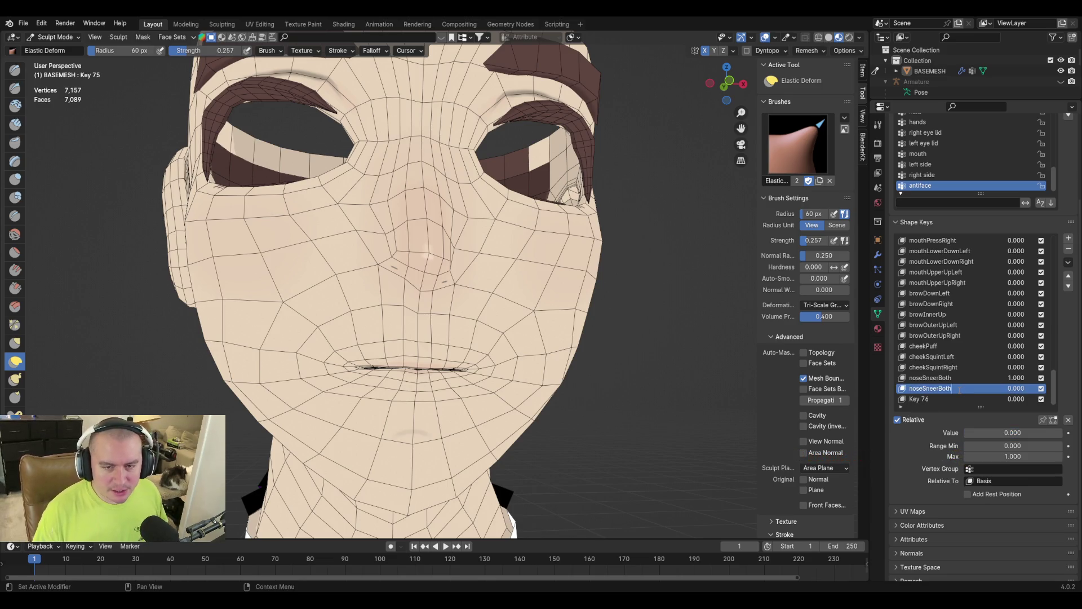
key(BackSpace)
text(Left)
key(Return)
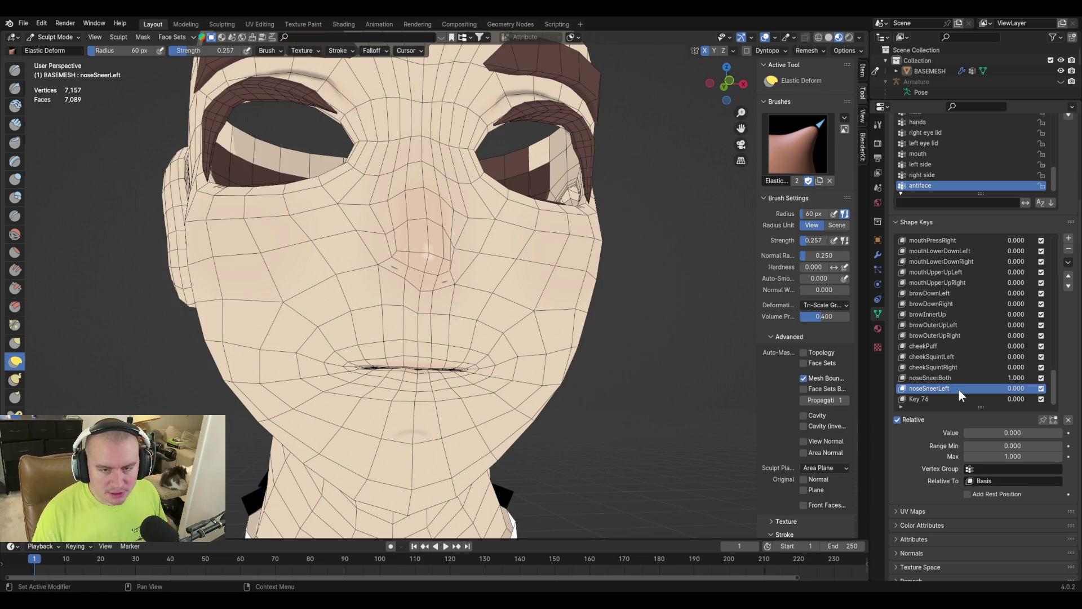
Rename Key 76 to noseSneerRight and make noseSneerBoth active again.
double_click(924, 399)
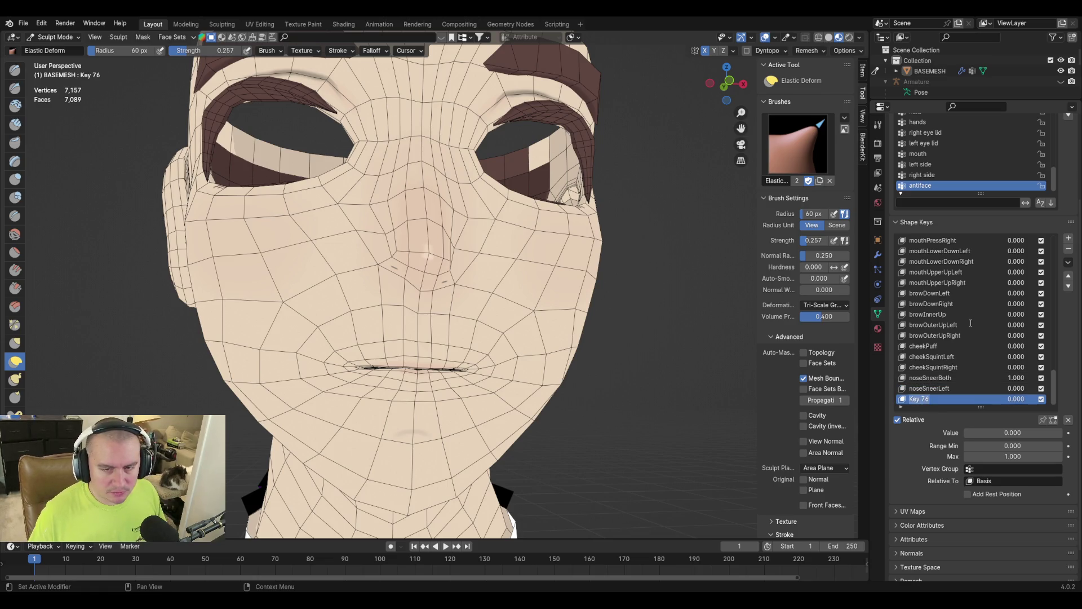
text(nose)
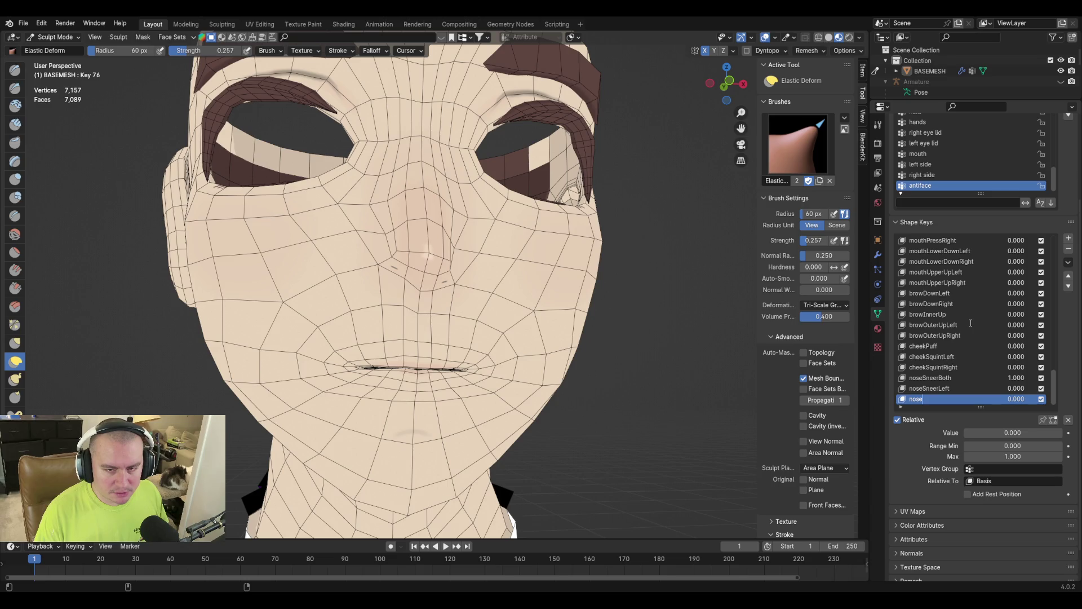
text(SneerRight)
key(Return)
click(924, 379)
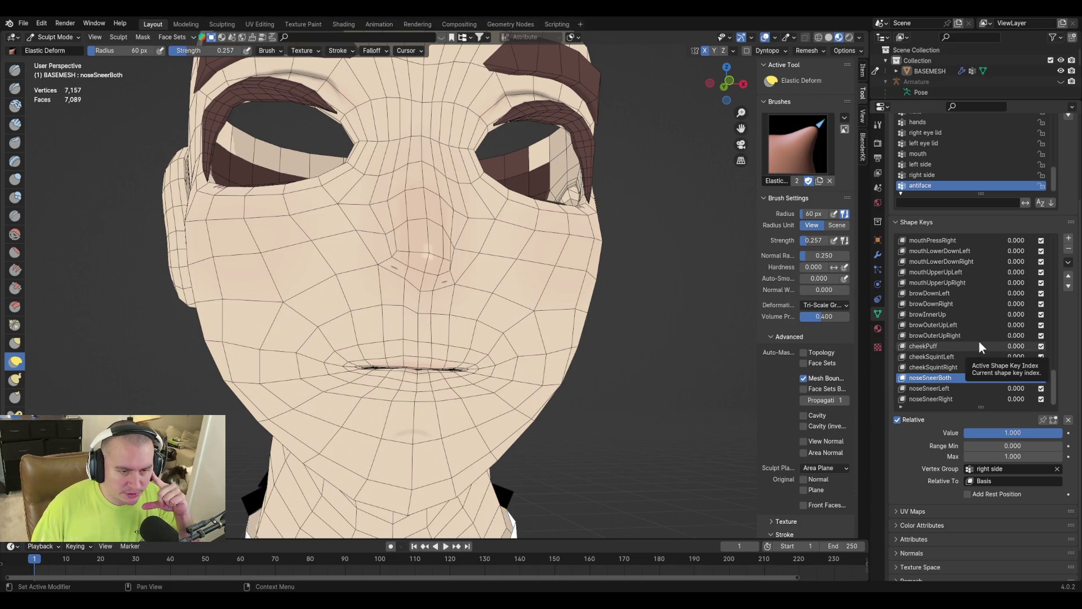
Compare the noseSneerBoth and noseSneerLeft settings, then delete the noseSneerLeft shape key.
click(970, 390)
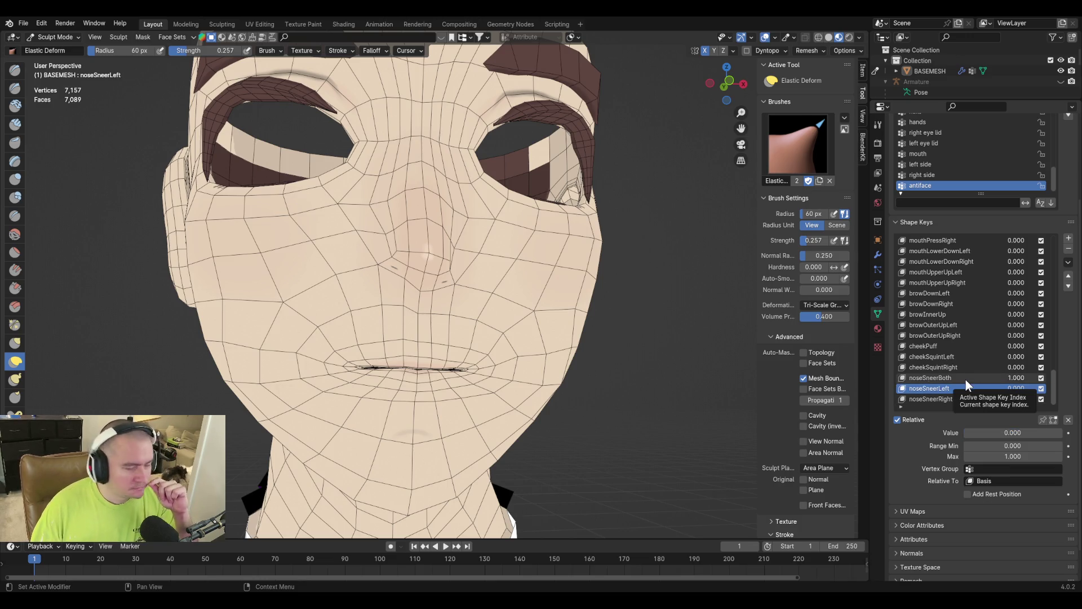
click(968, 374)
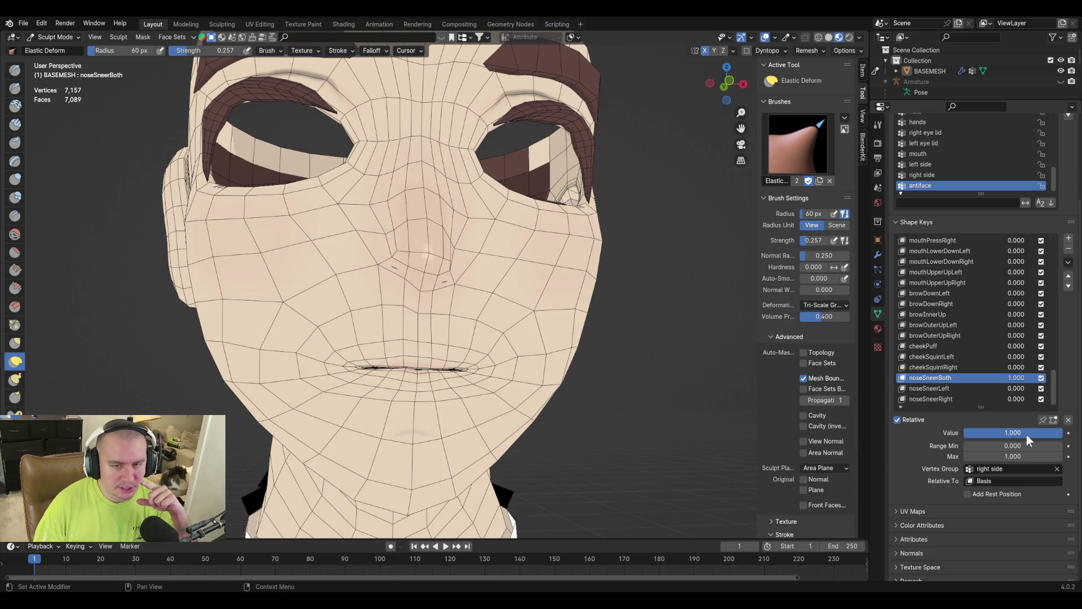
click(948, 388)
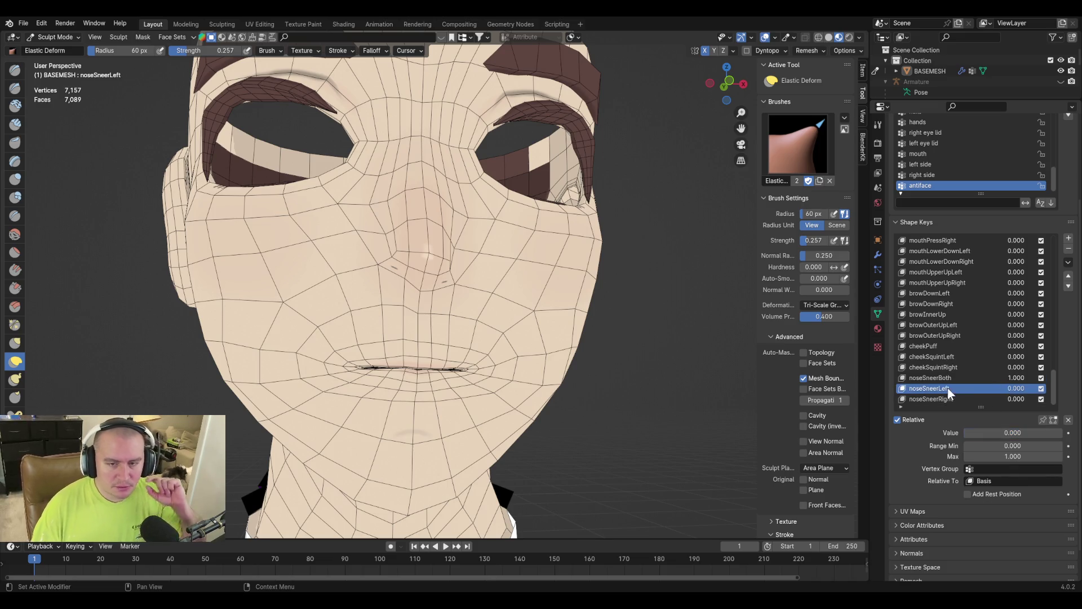
click(1068, 248)
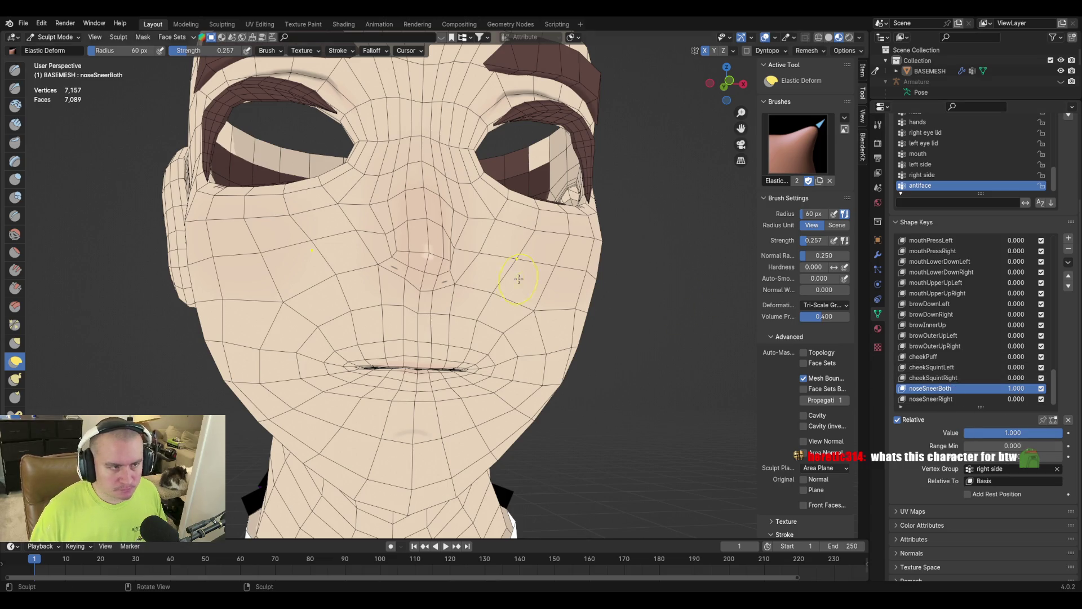
With 'left side' picked in Vertex Groups, add a new empty group and enter Edit Mode.
key(Tab)
middle_drag(451, 281, 383, 287)
middle_drag(482, 288, 415, 251)
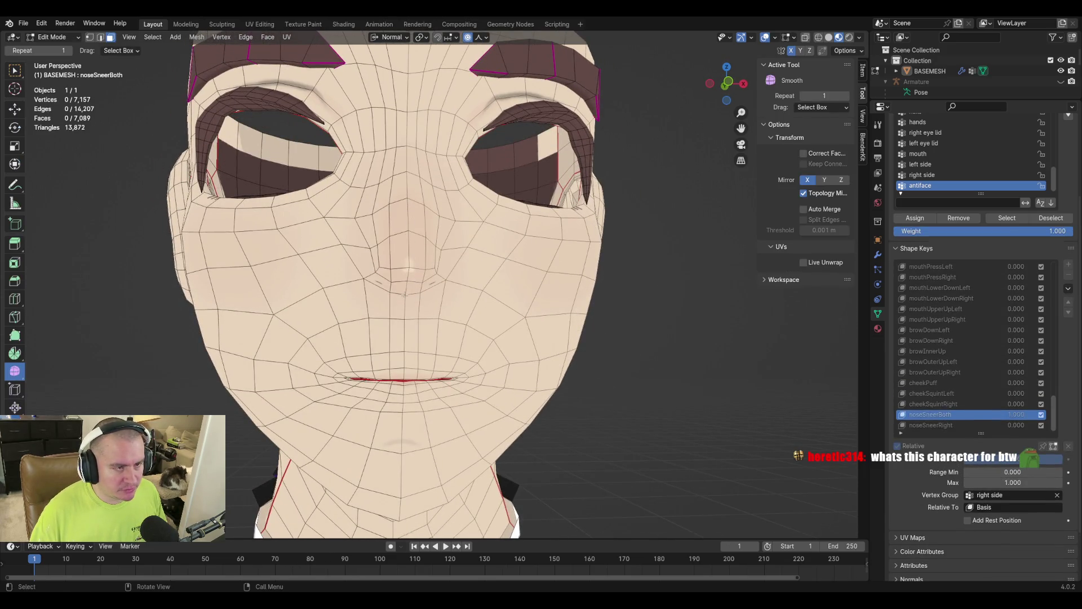
key(Tab)
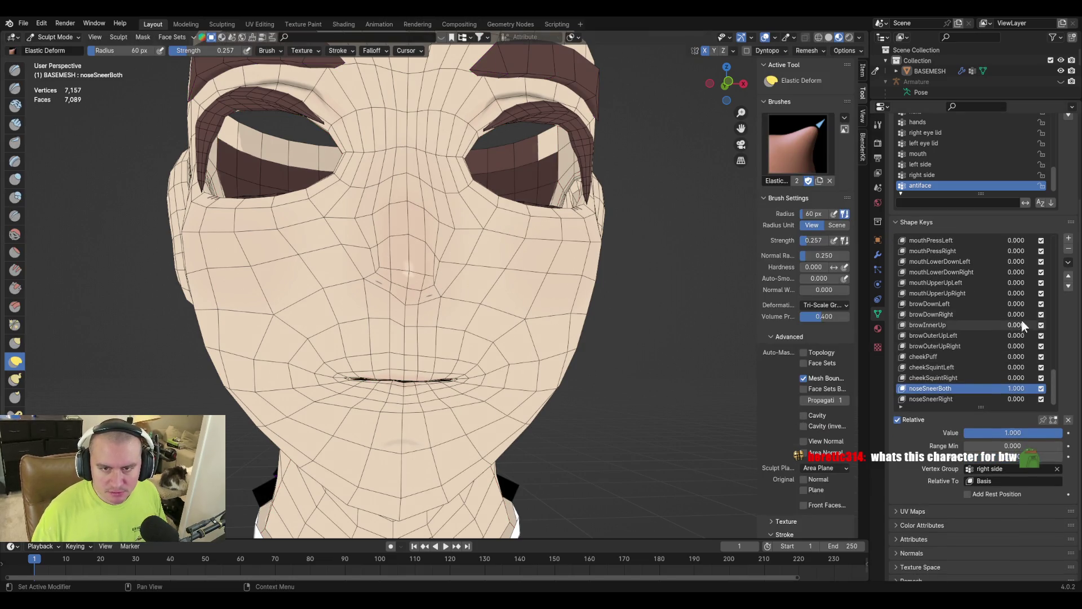
scroll(1064, 322, up, 5)
click(932, 273)
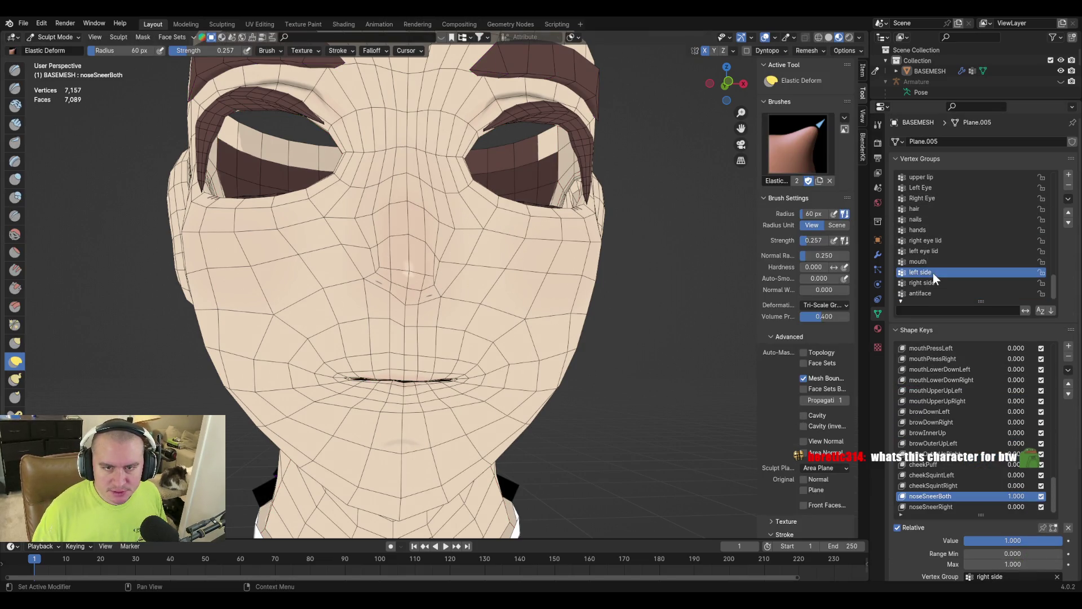
click(1068, 175)
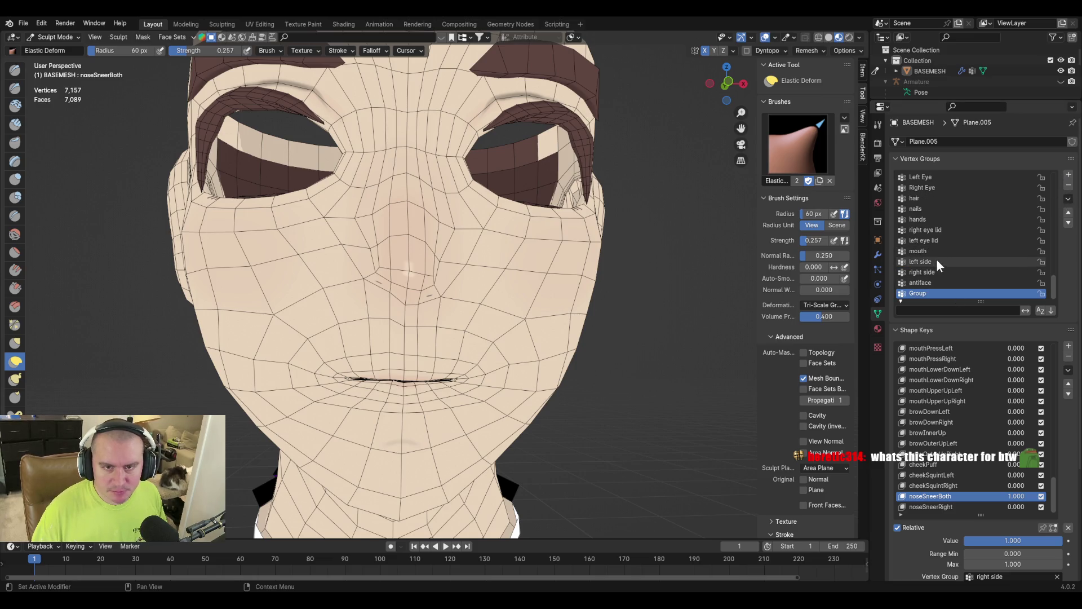
key(Tab)
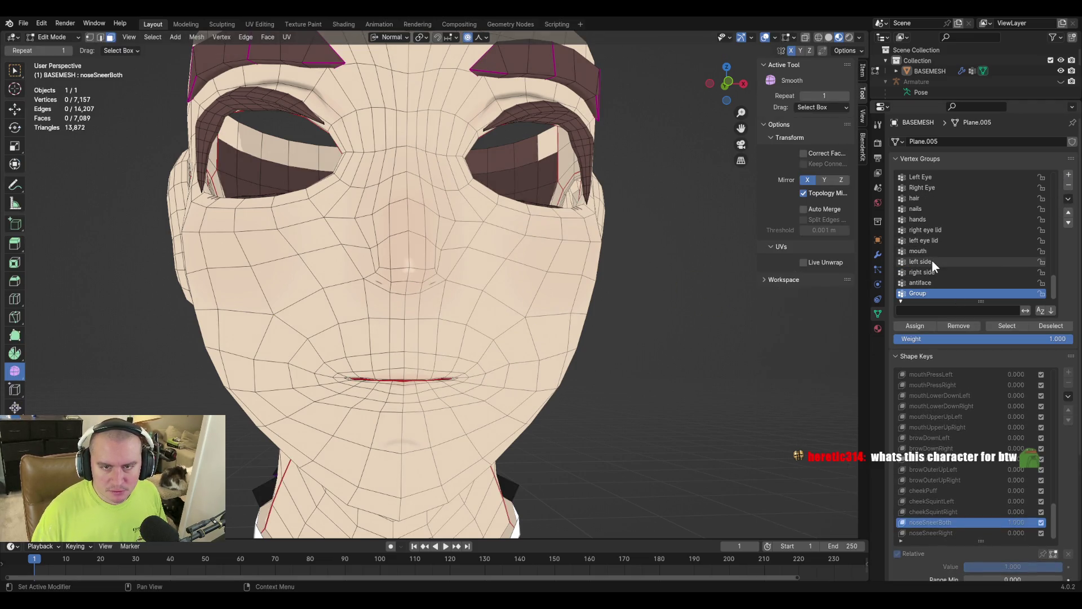
Select the 'left side' vertex group, circle-deselecting the mouth, head top and between-eye vertices.
click(932, 262)
key(1)
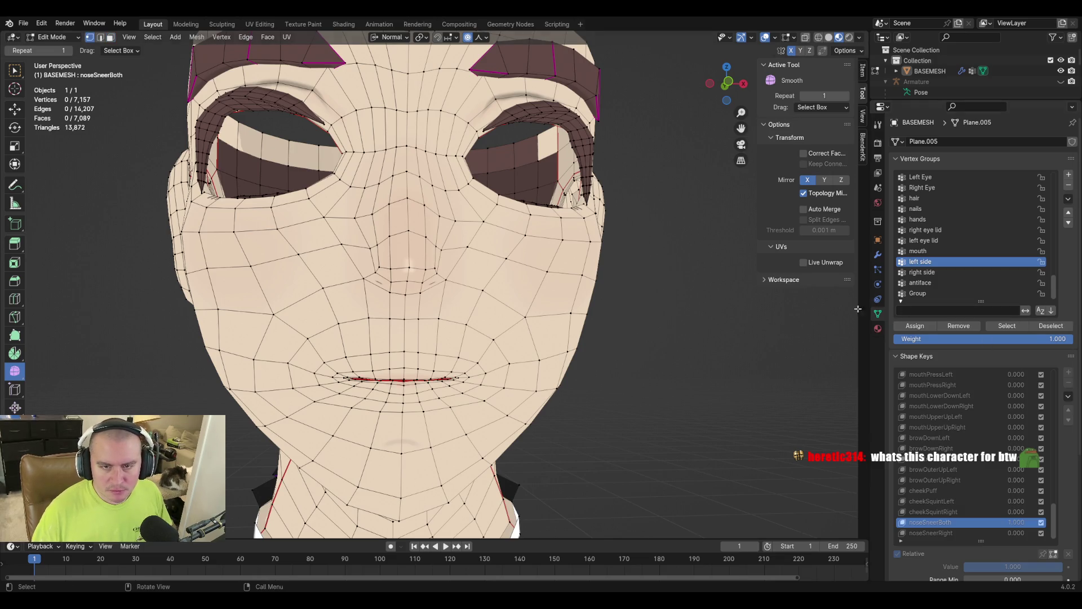
click(1010, 326)
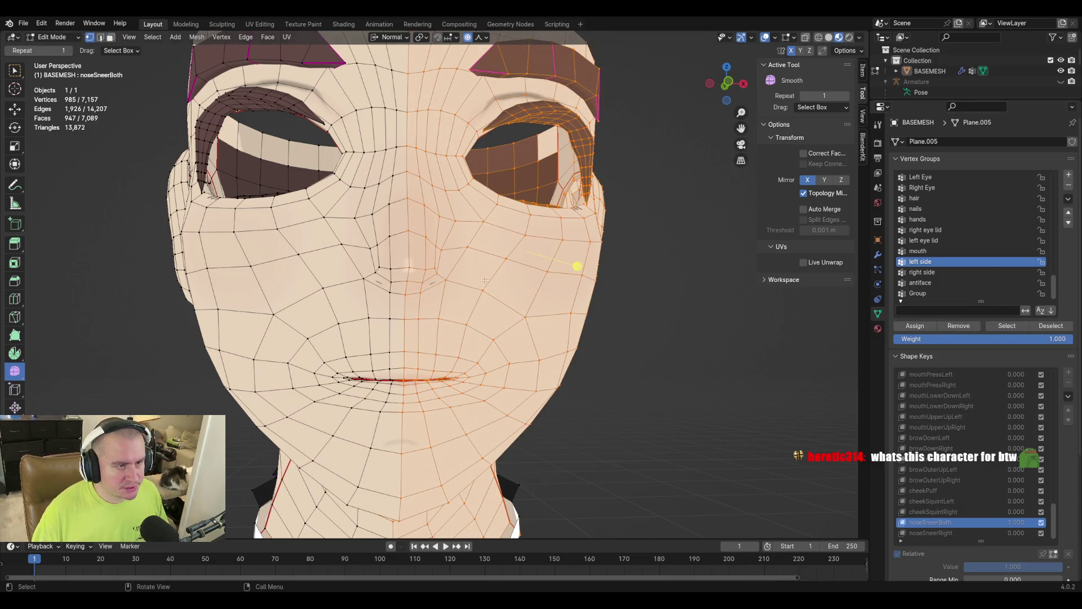
scroll(486, 281, down, 3)
key(c)
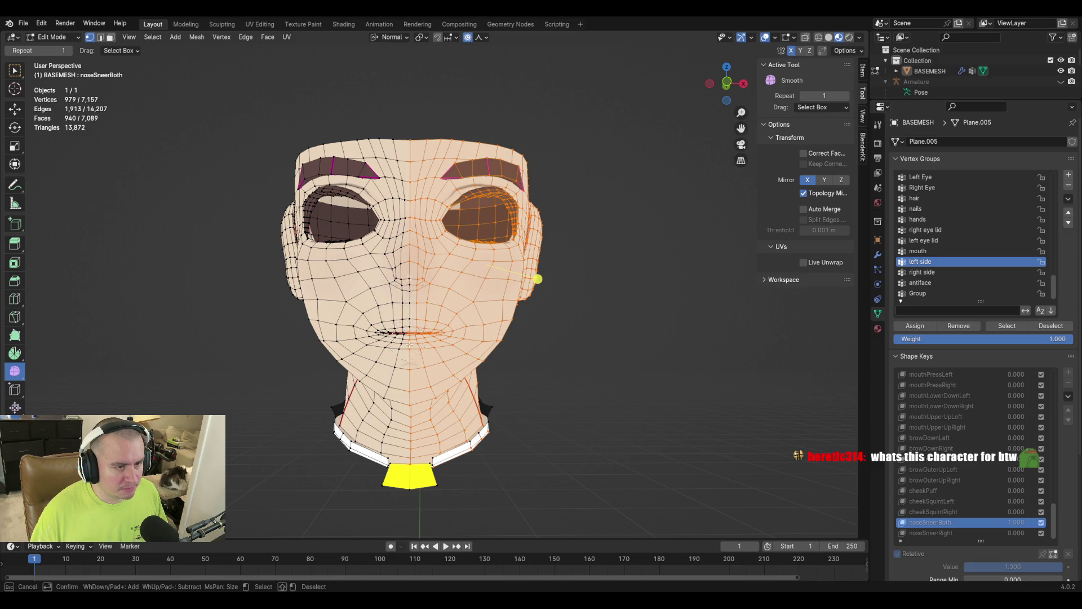
middle_click(395, 334)
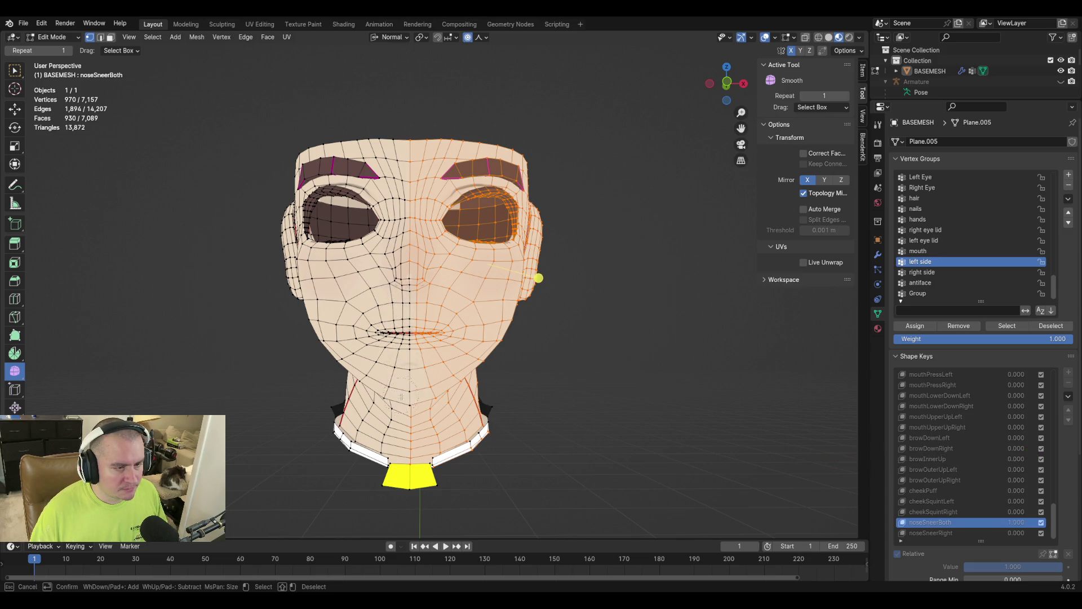
middle_click(401, 133)
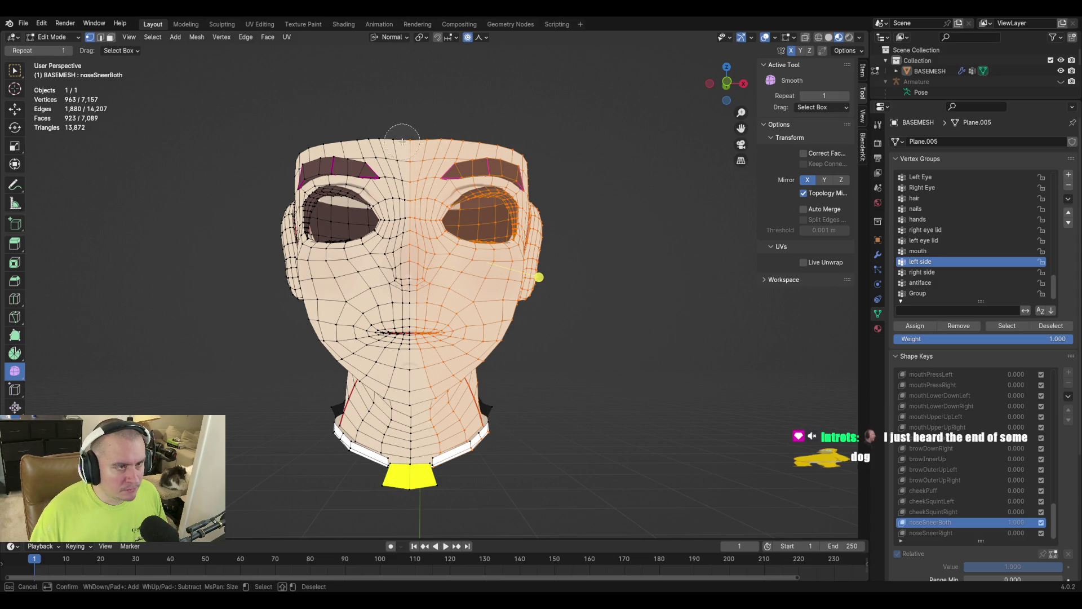
middle_drag(393, 186, 394, 246)
key(Escape)
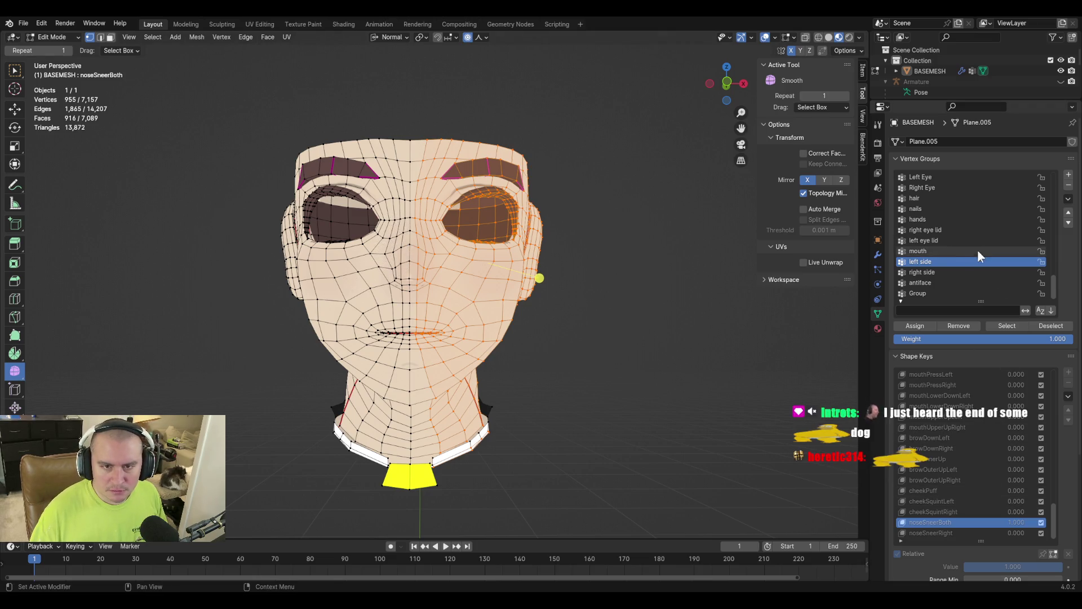
Make Group the active vertex group and return the timeline to frame 0.
click(940, 291)
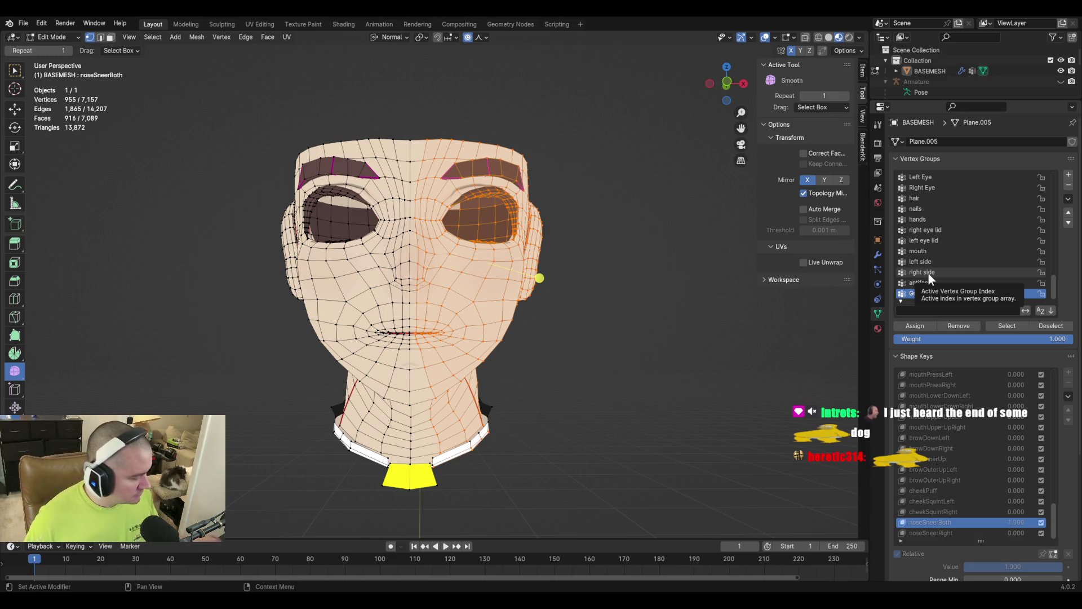
key(space)
key(space)
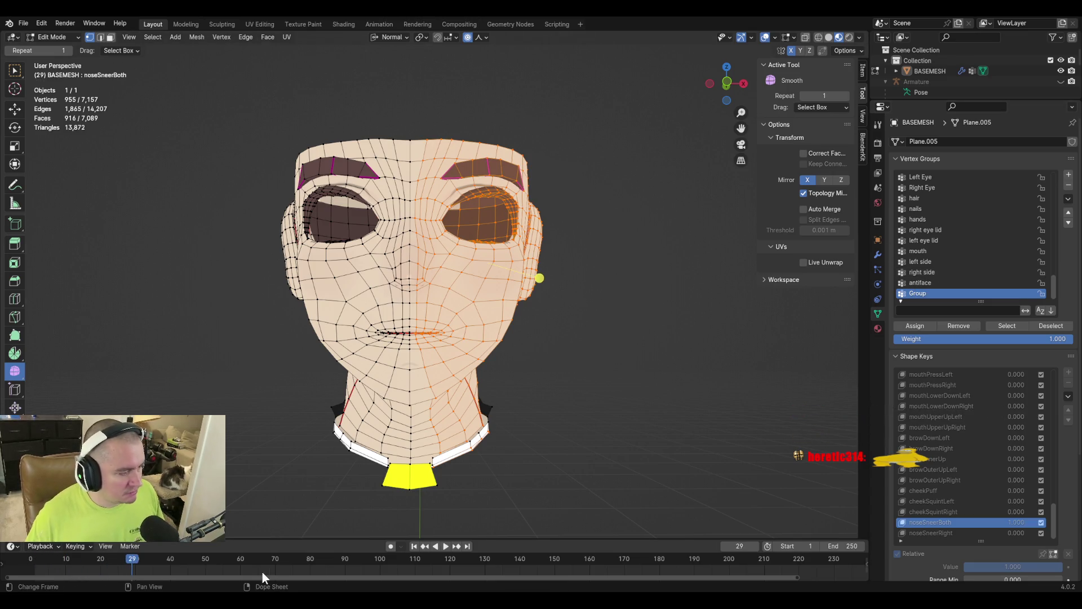
click(29, 560)
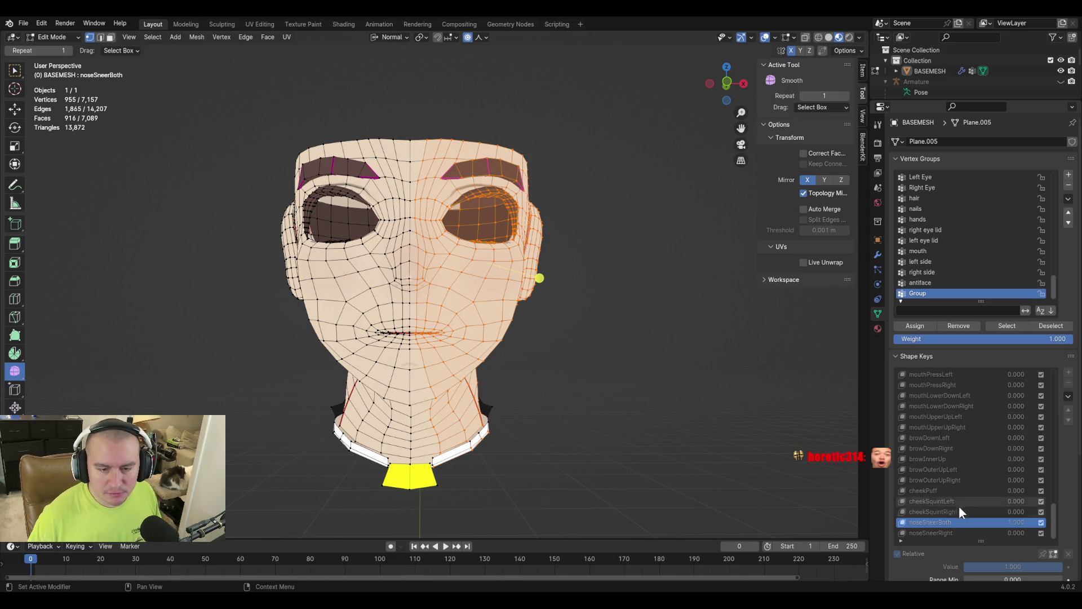
scroll(930, 566, down, 2)
Enter Sculpt Mode and set noseSneerBoth's vertex group to Group.
key(ctrl+Tab)
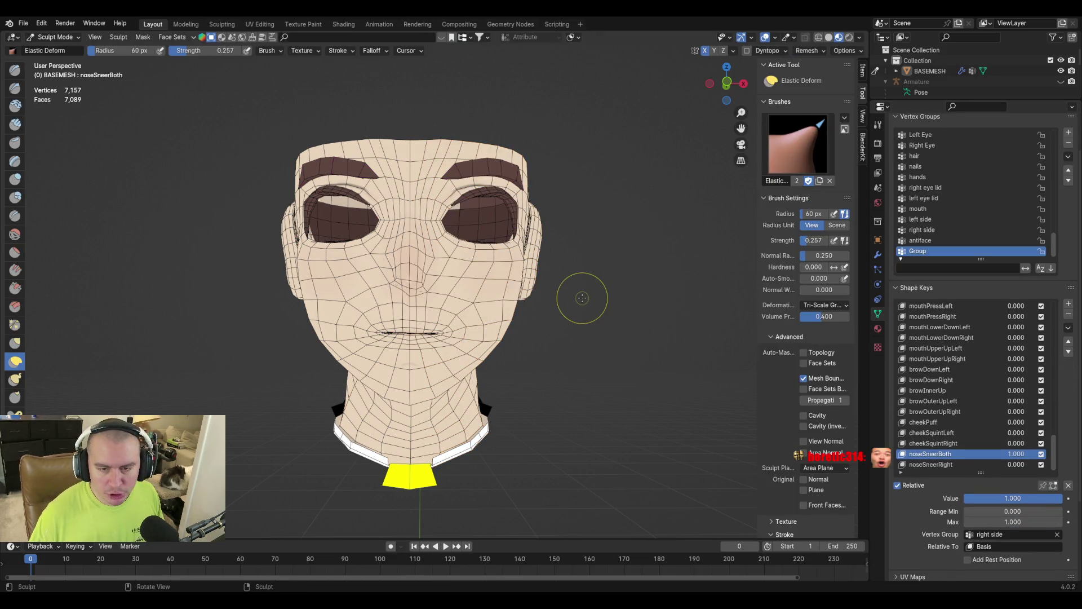
click(1002, 534)
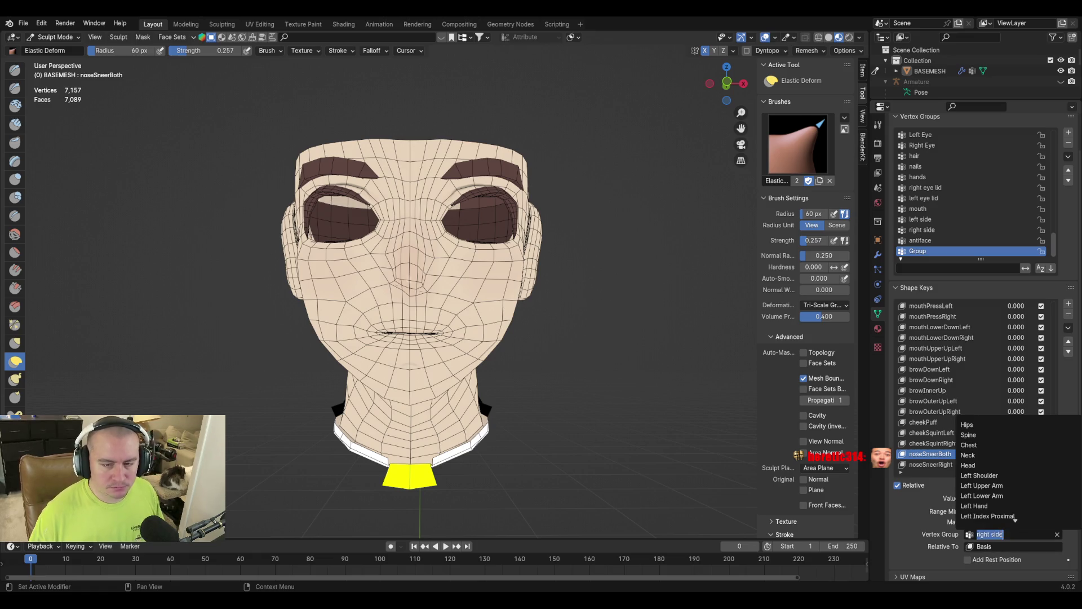
text(group)
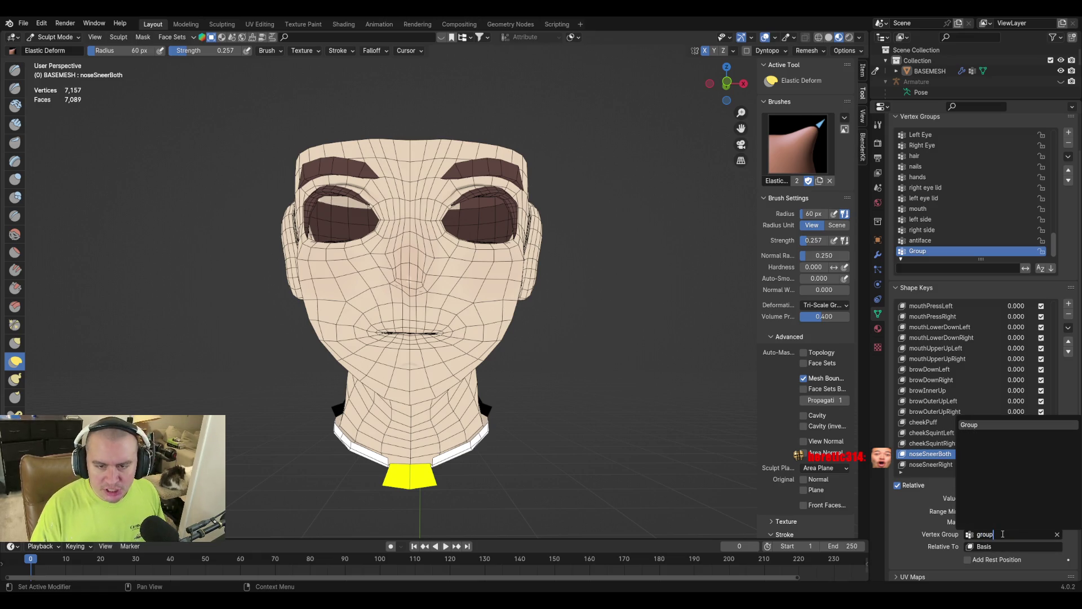
key(Return)
scroll(671, 278, up, 2)
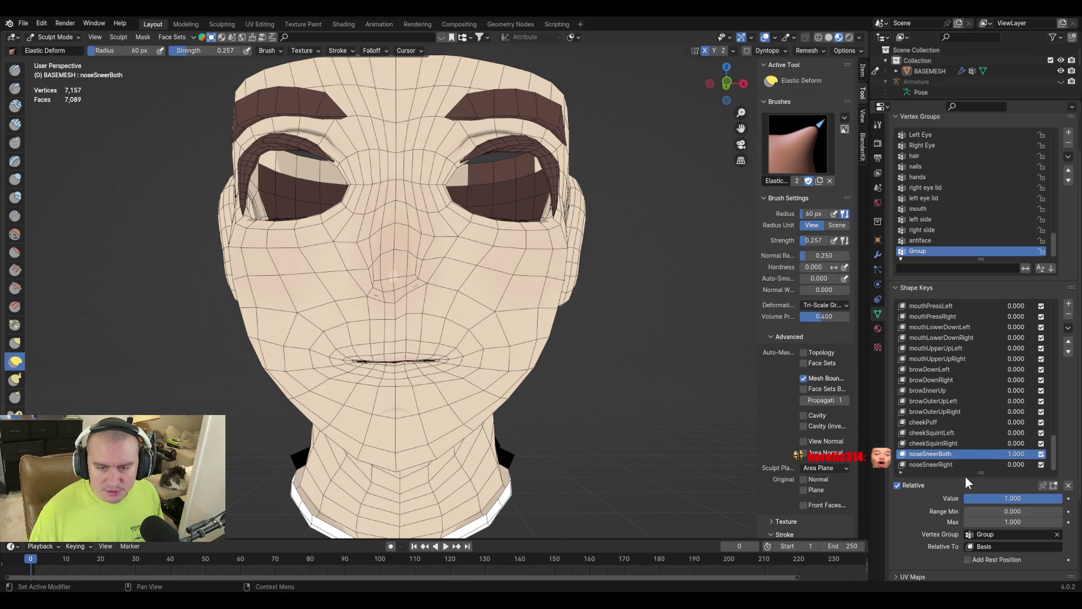
click(1068, 328)
Create a new shape key from the current mix named noseSneerLeft.
click(1033, 341)
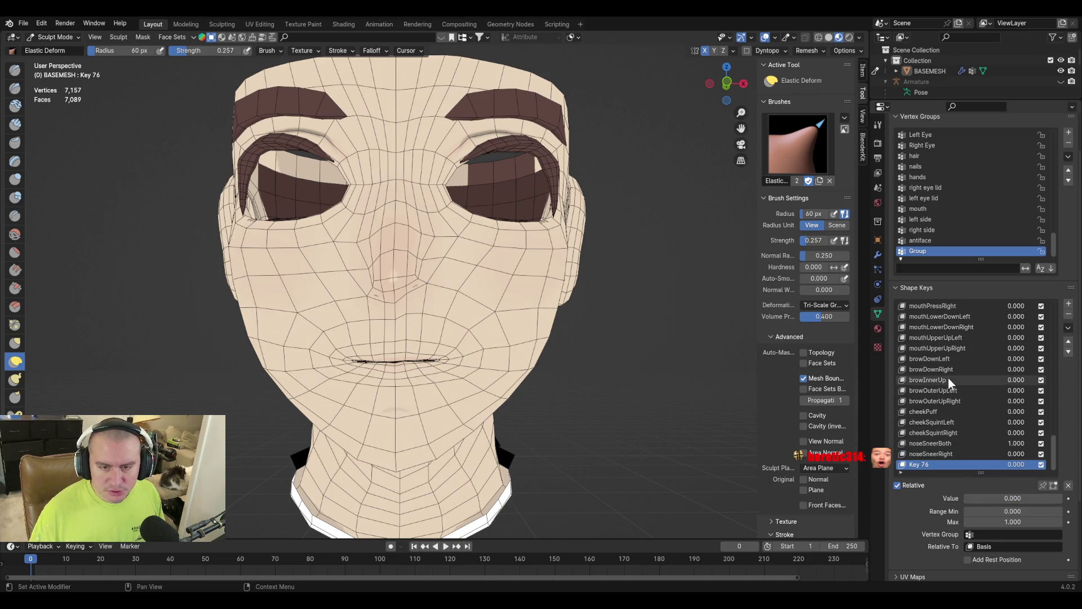
double_click(922, 464)
text(noseSneerBoth)
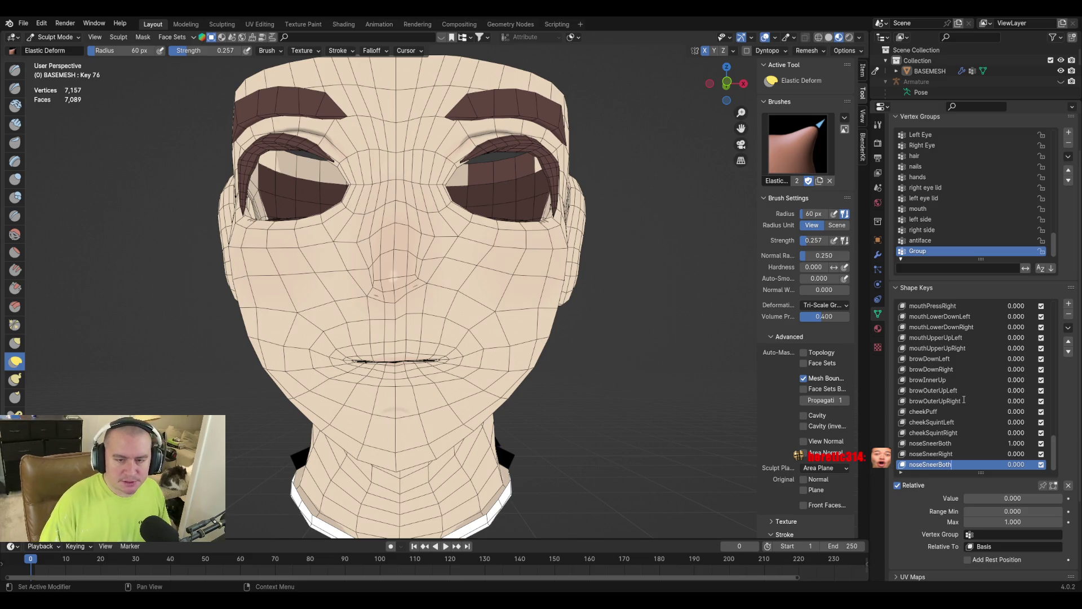
key(BackSpace)
key(BackSpace)
text(Left)
key(Return)
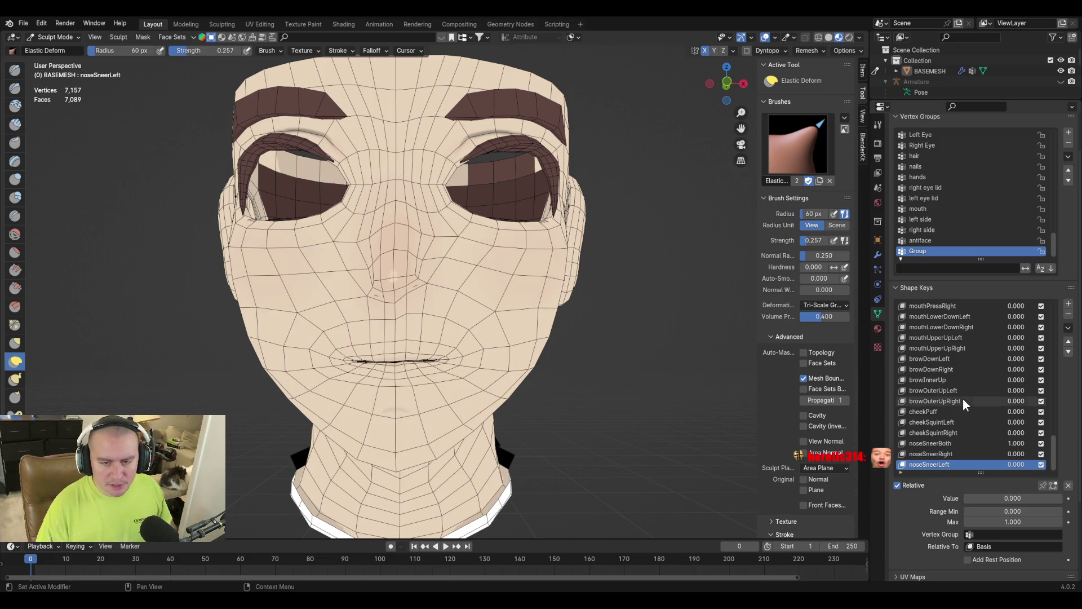
Move noseSneerLeft above noseSneerRight and delete the noseSneerBoth shape key.
click(1068, 341)
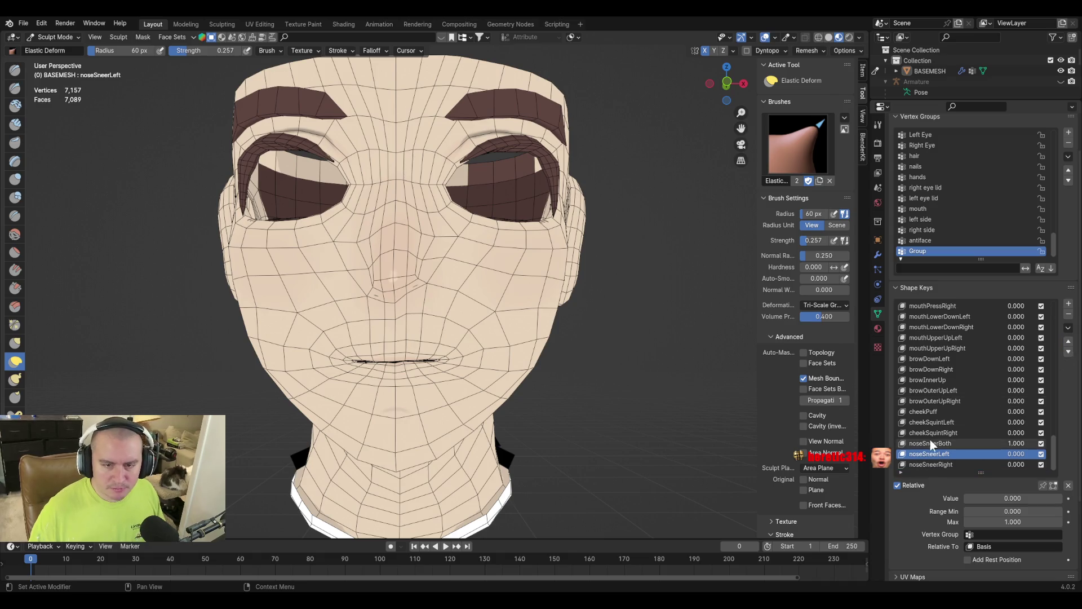
click(929, 443)
click(1068, 314)
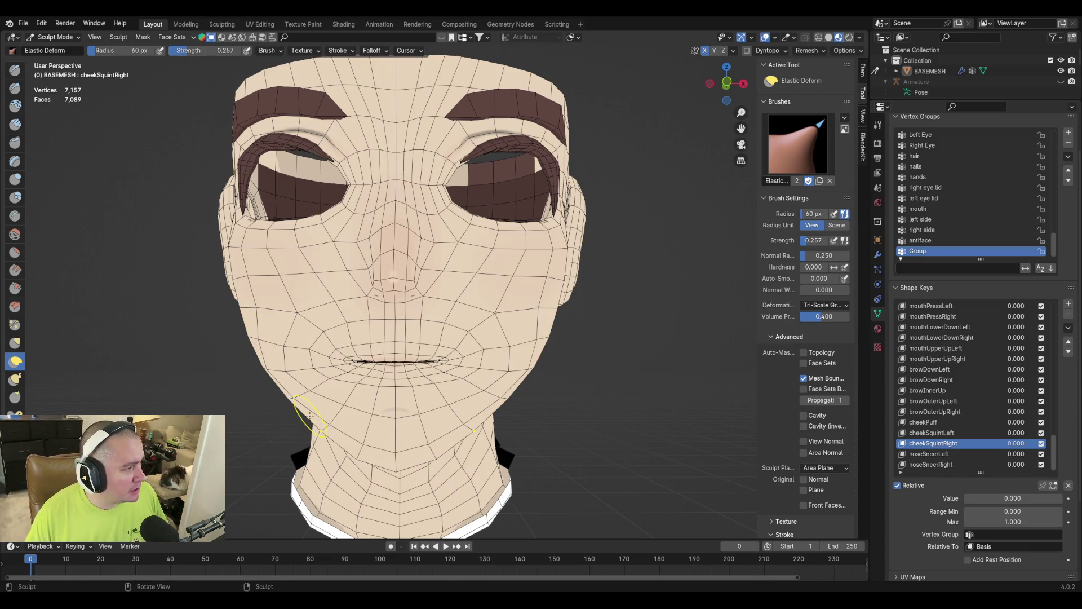
Return to Object Mode, preview cheekSquintRight at about 0.7 and mouthLowerDownRight, then save.
key(ctrl+Tab)
click(223, 412)
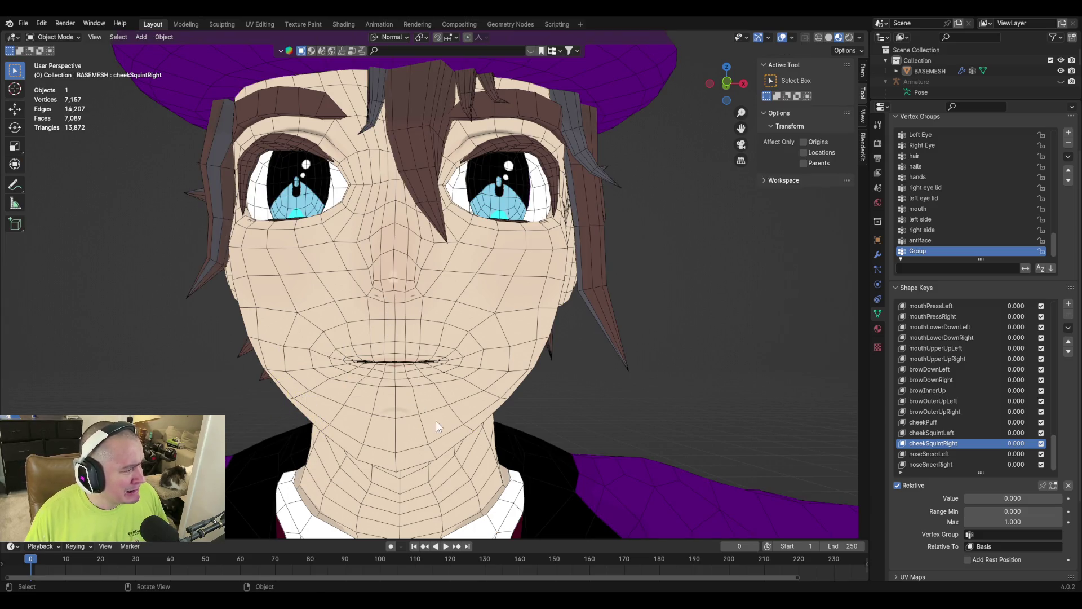
scroll(430, 414, down, 10)
scroll(445, 355, up, 6)
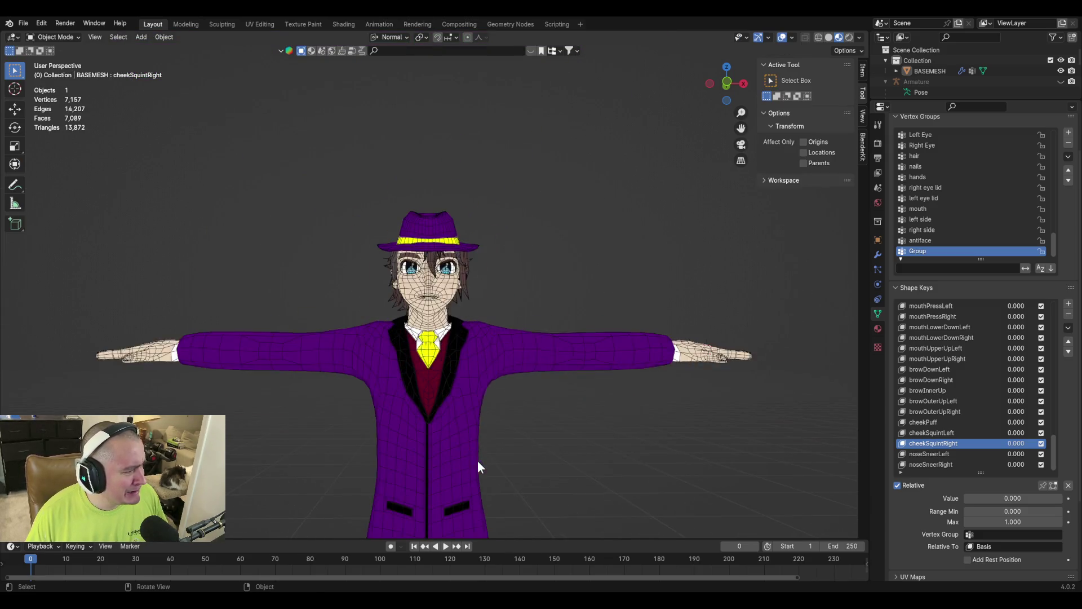
scroll(475, 459, up, 4)
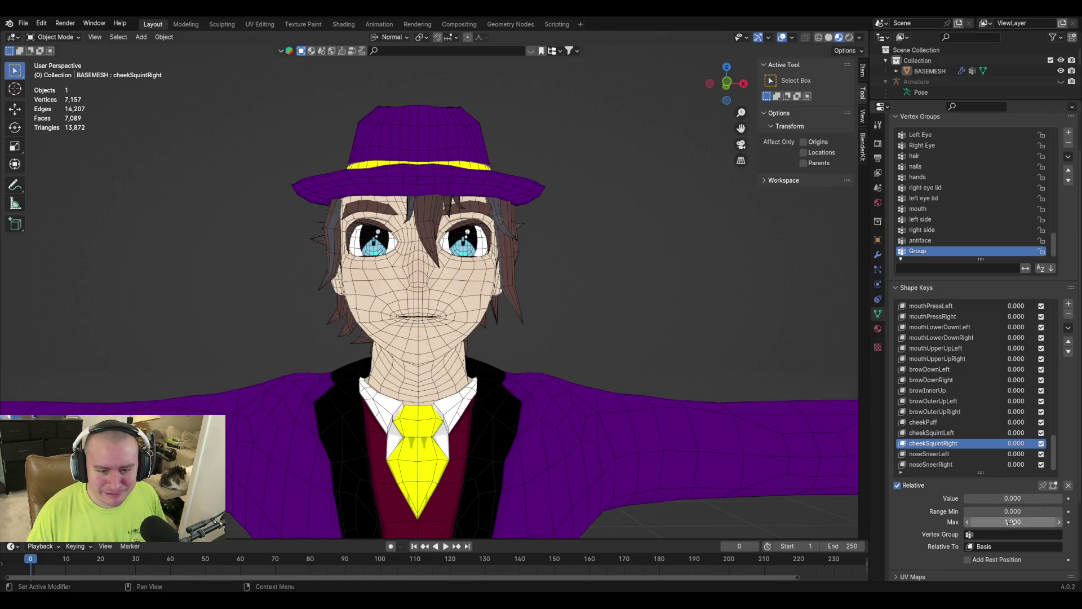
mouse_move(983, 499)
mouse_down()
mouse_move(1032, 500)
mouse_move(964, 499)
mouse_move(1062, 499)
mouse_move(965, 499)
mouse_up()
click(935, 337)
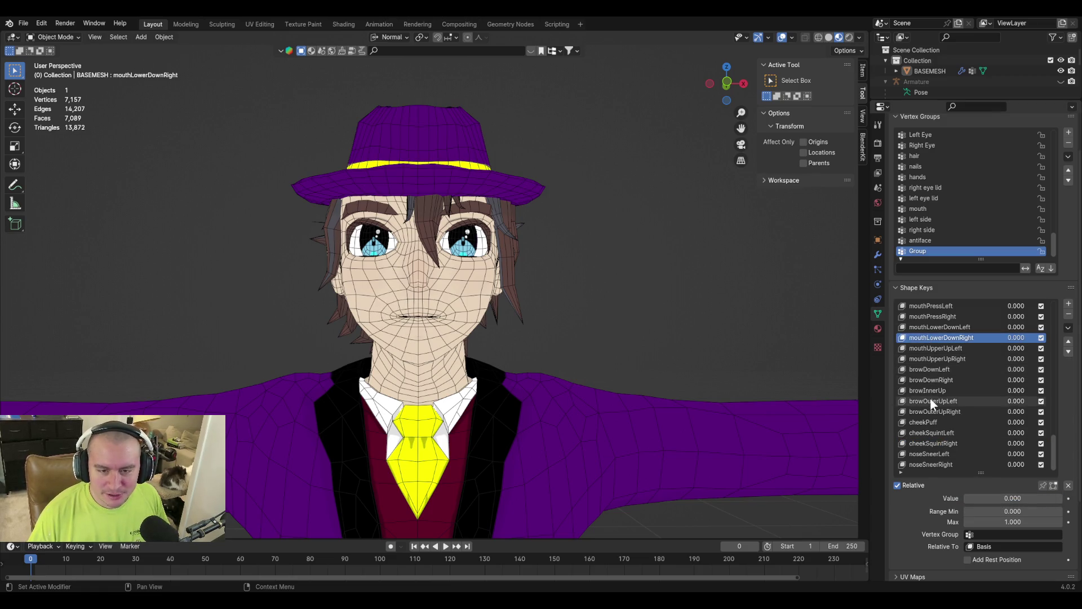
scroll(935, 395, up, 5)
key(ctrl+s)
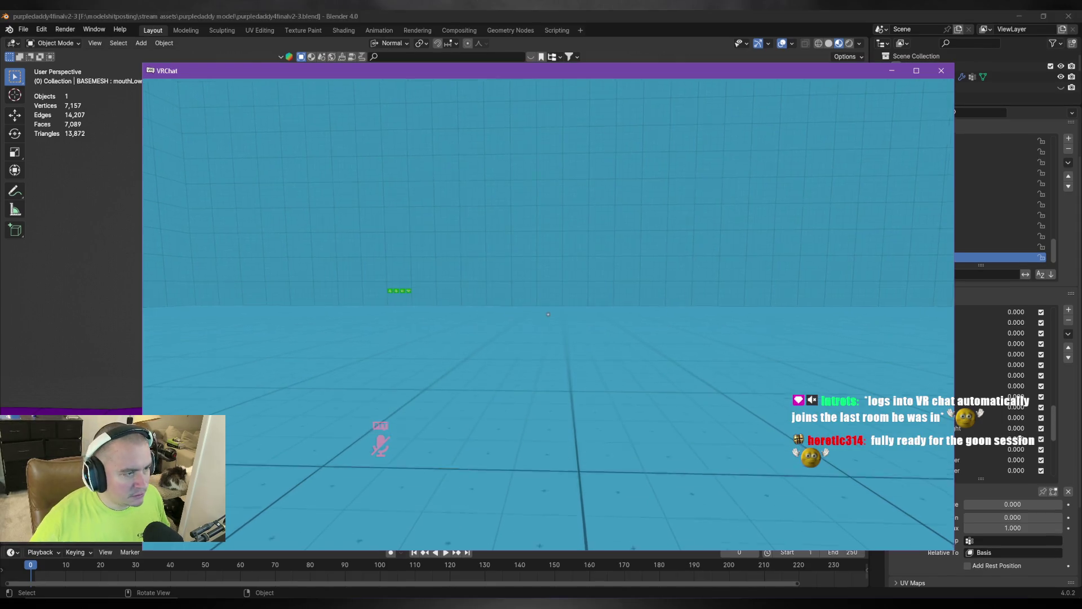
Walk the avatar to the button wall in VRChat and turn on the Normal Mirror.
key(w)
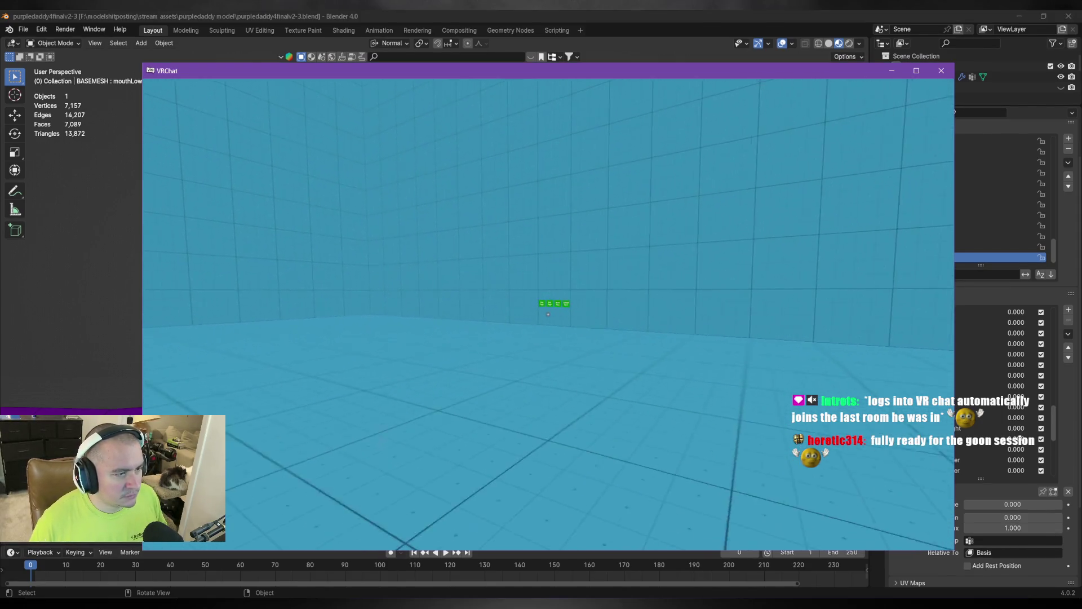
key(w)
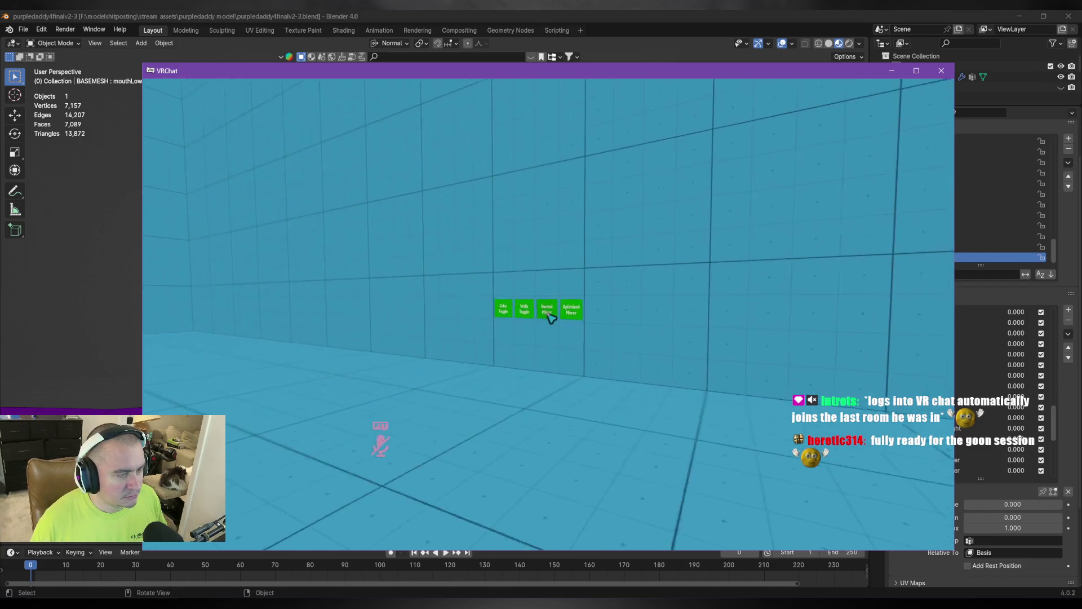
click(550, 315)
key(s)
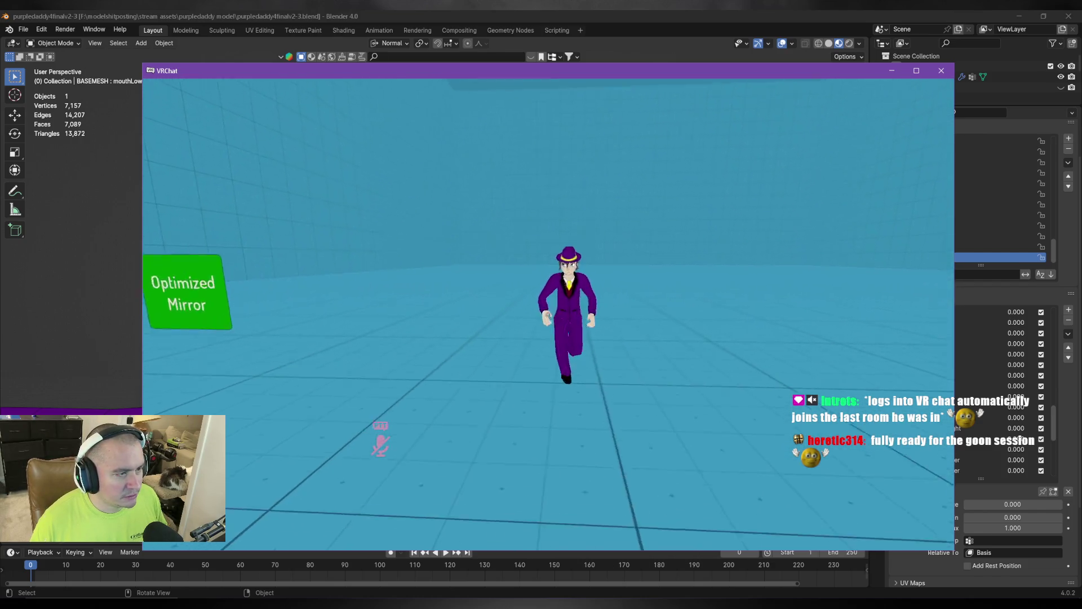
Walk the avatar around, jump, walk away, then bring up the in-game menu.
key(a)
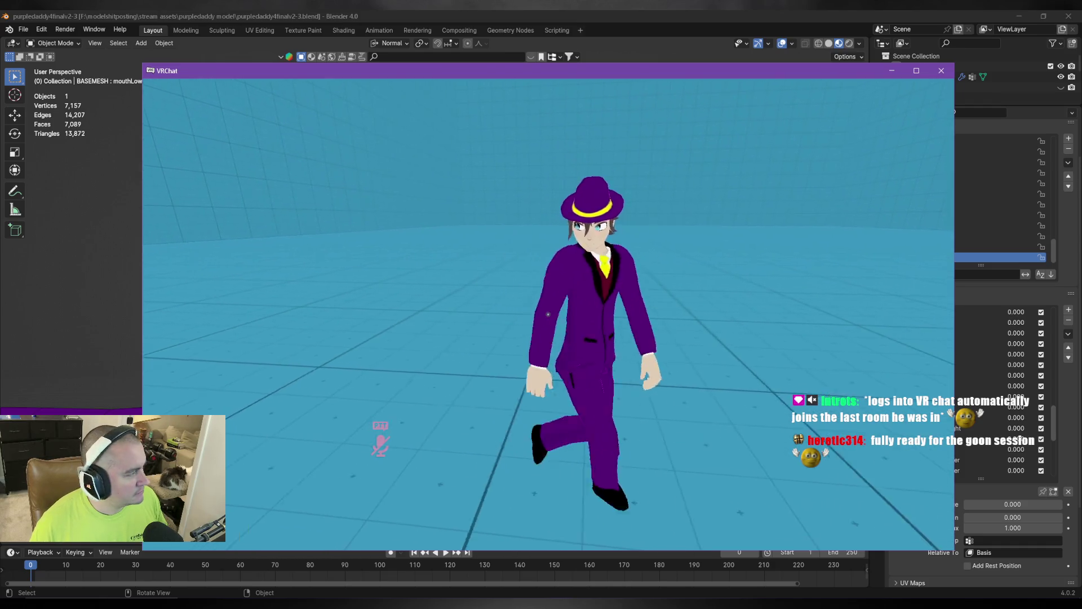
key(a)
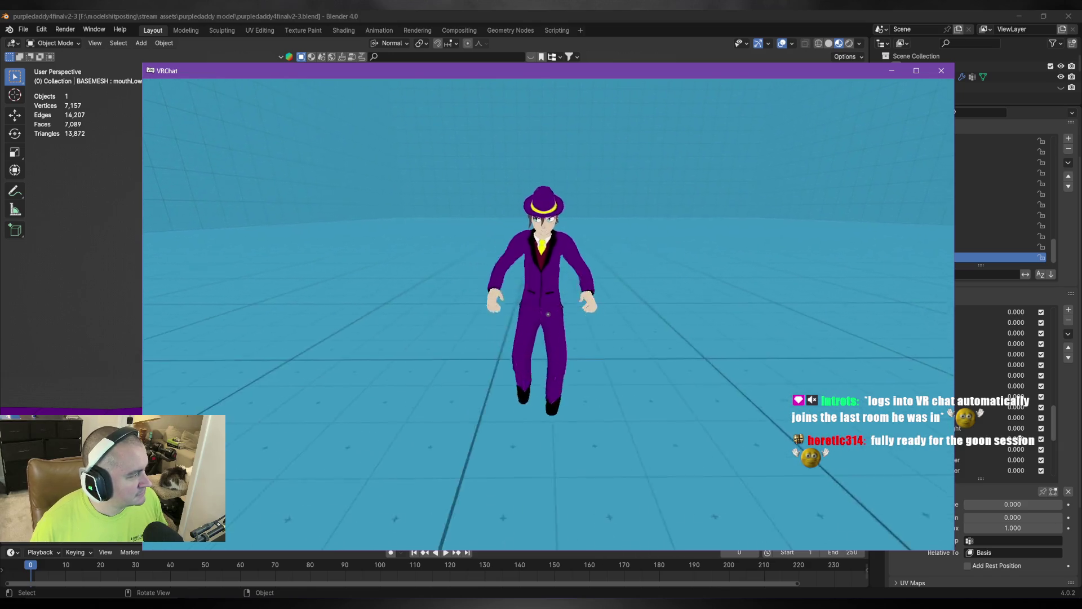
key(space)
key(s)
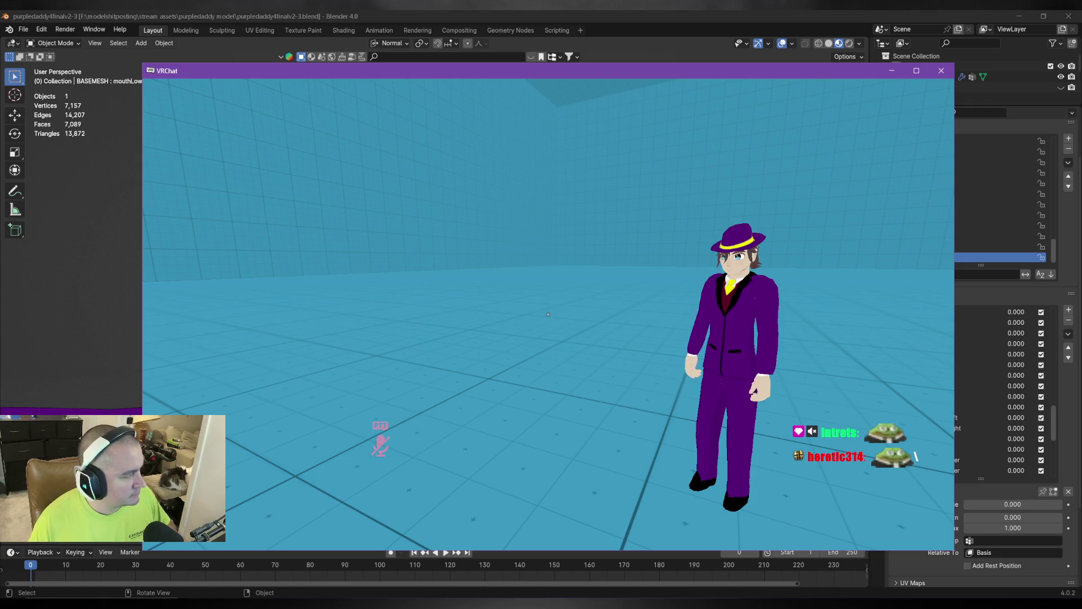
mouse_move(548, 314)
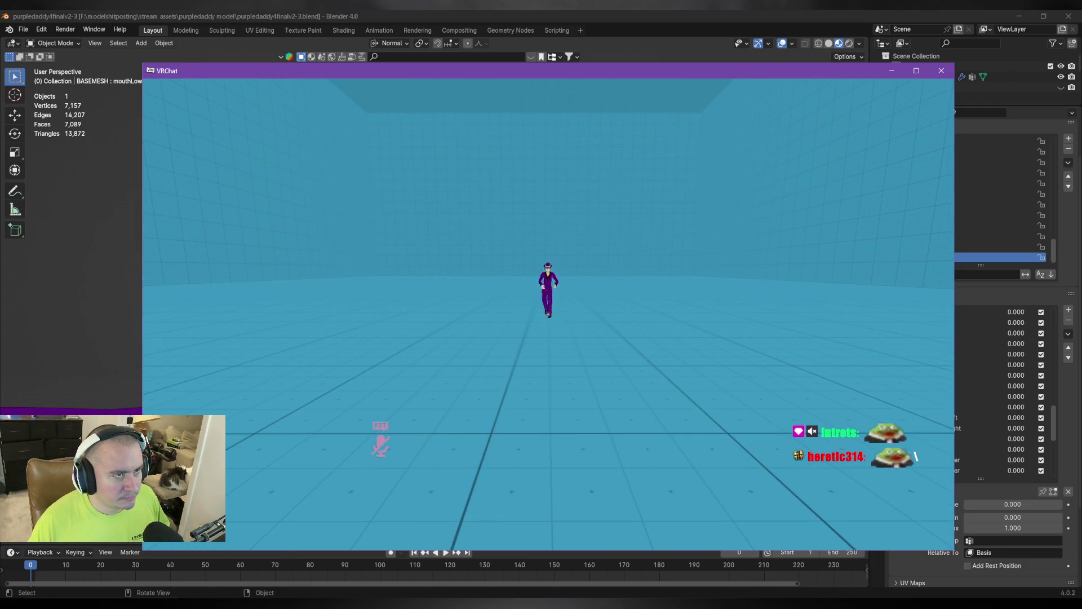
key(Escape)
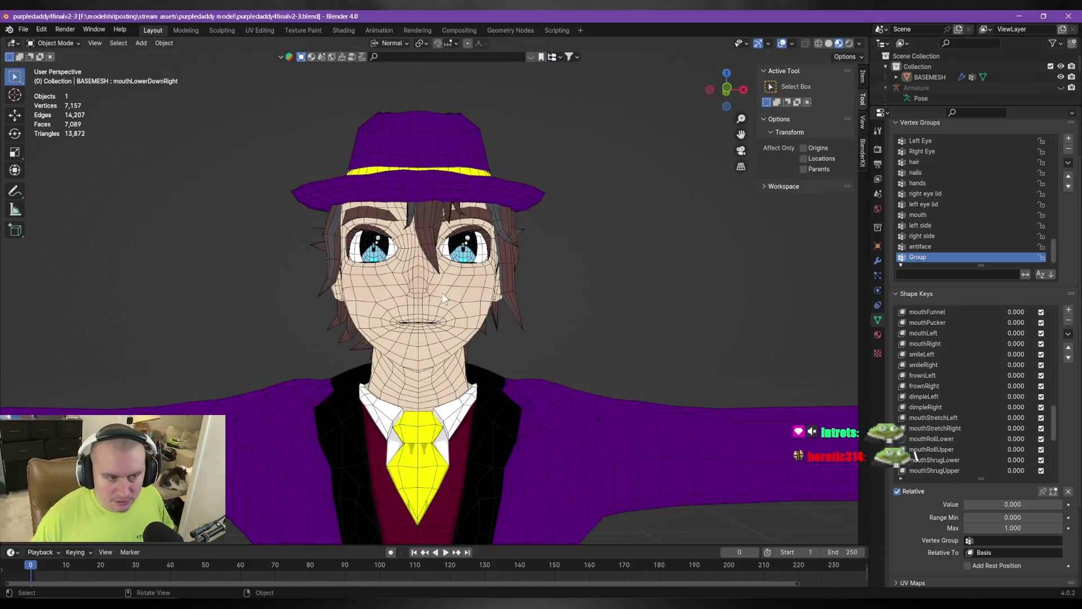
mouse_move(517, 286)
middle_down()
mouse_move(579, 326)
mouse_move(596, 355)
mouse_move(543, 406)
middle_up()
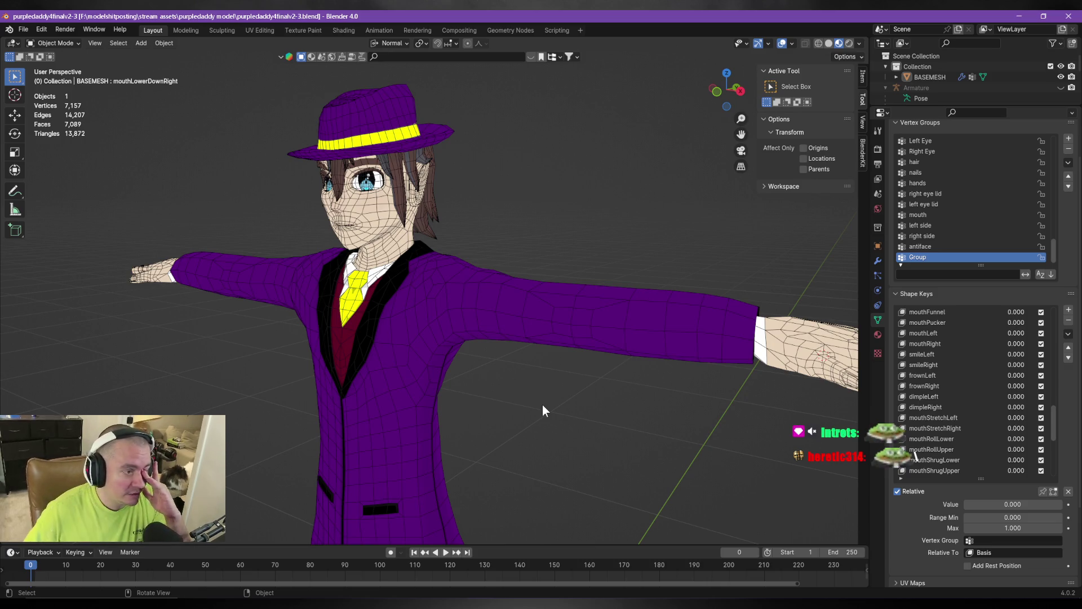
scroll(486, 342, down, 4)
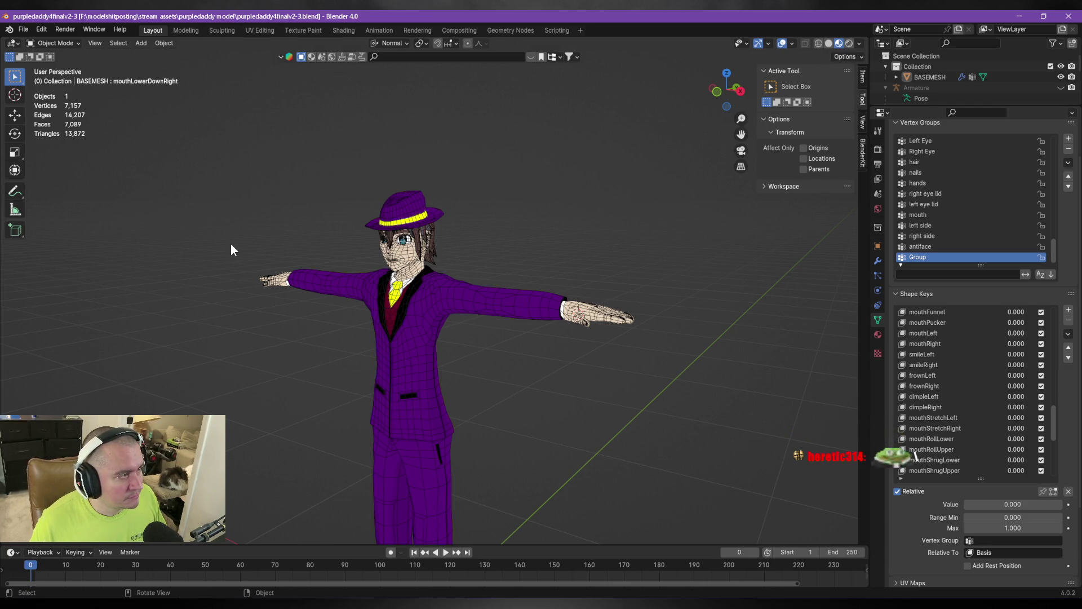
mouse_move(154, 247)
middle_down()
mouse_move(121, 240)
mouse_move(265, 299)
mouse_move(245, 327)
mouse_move(223, 292)
middle_up()
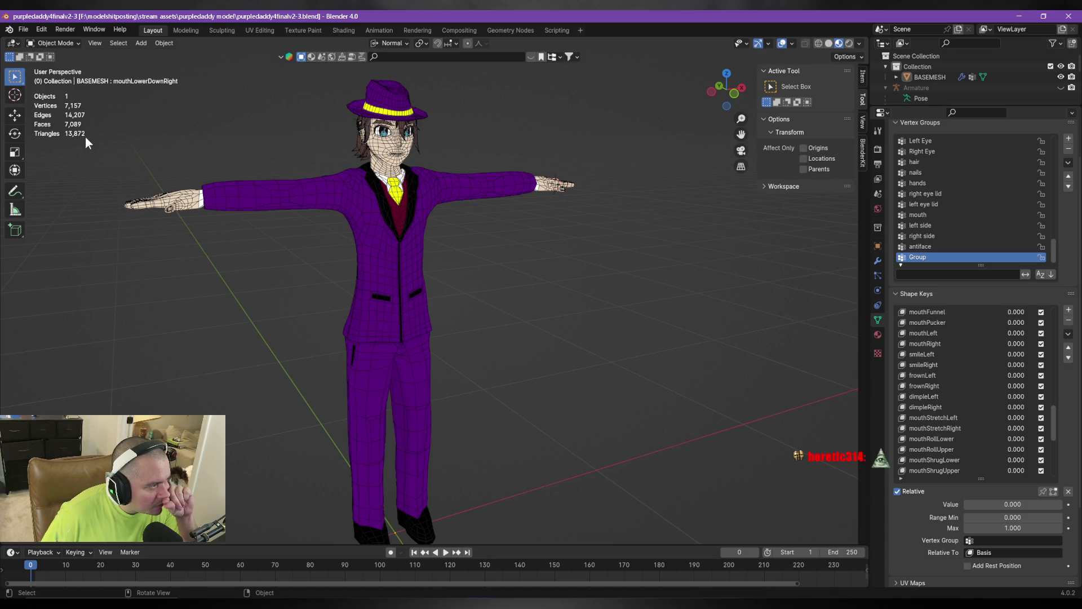
mouse_move(85, 137)
middle_down()
mouse_move(86, 161)
mouse_move(360, 220)
mouse_move(323, 212)
mouse_move(328, 245)
mouse_move(318, 221)
middle_up()
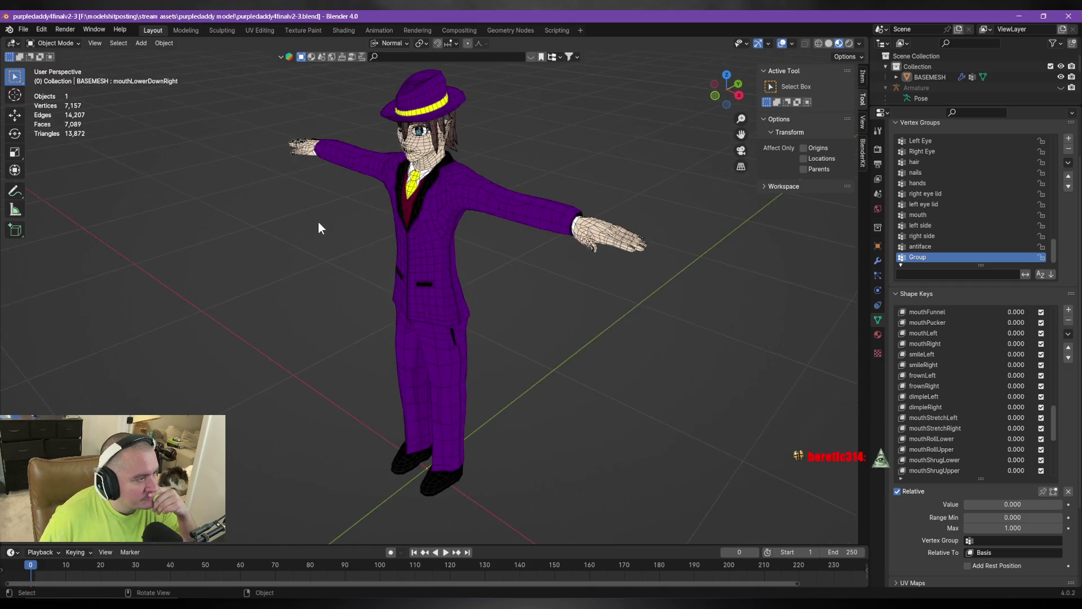
scroll(325, 249, up, 5)
scroll(354, 232, down, 2)
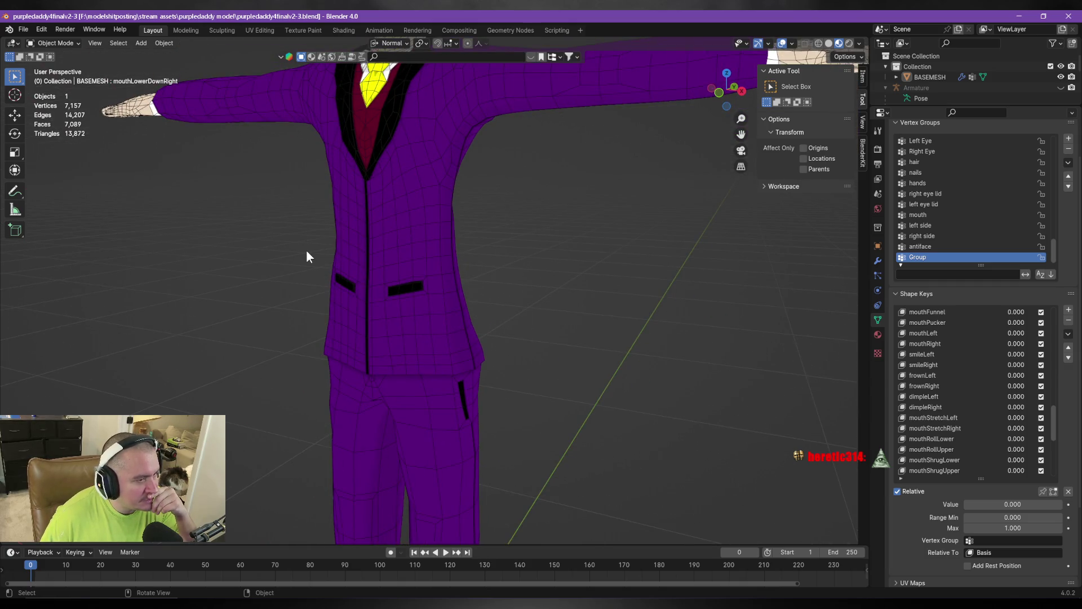
scroll(307, 252, up, 5)
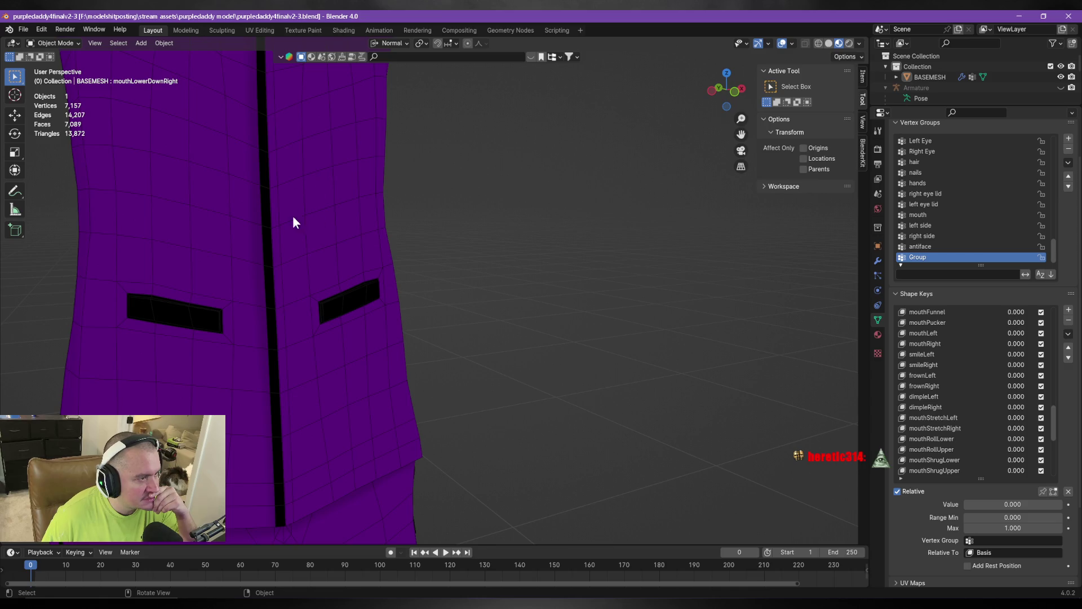
scroll(477, 249, down, 6)
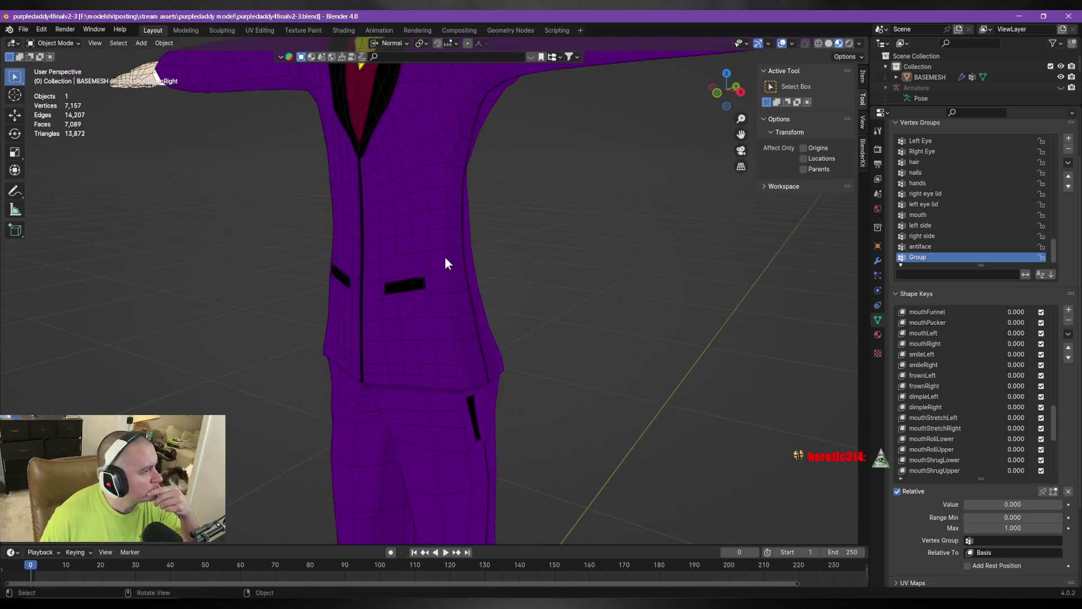
mouse_move(434, 176)
shift+middle_down()
mouse_move(446, 287)
mouse_move(442, 225)
shift+middle_up()
scroll(530, 263, up, 5)
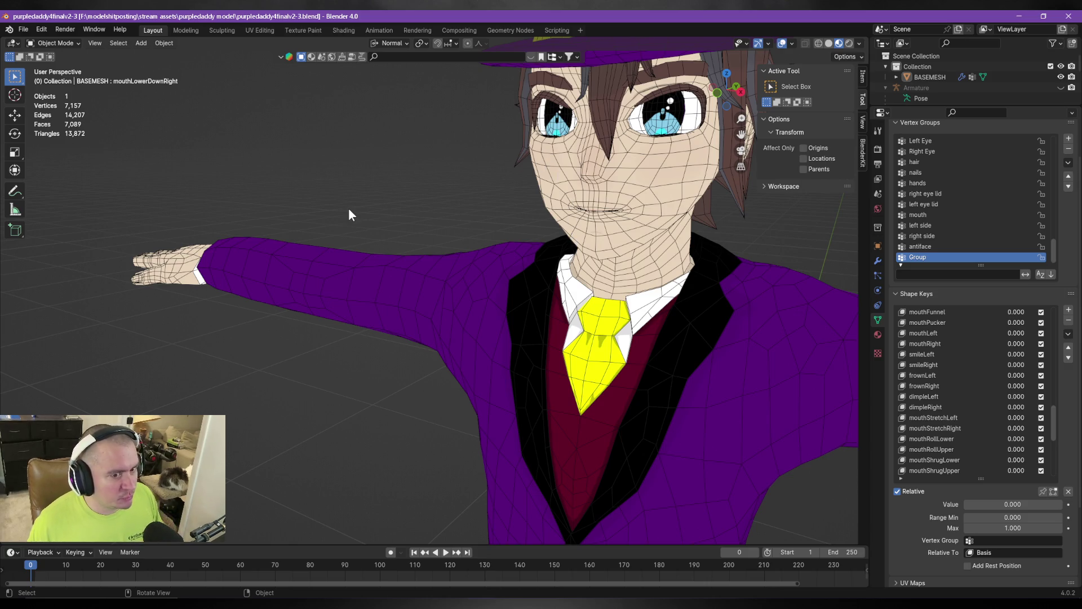
scroll(499, 215, down, 5)
mouse_move(584, 252)
middle_down()
mouse_move(538, 269)
mouse_move(599, 314)
middle_up()
scroll(641, 282, up, 2)
scroll(637, 276, up, 2)
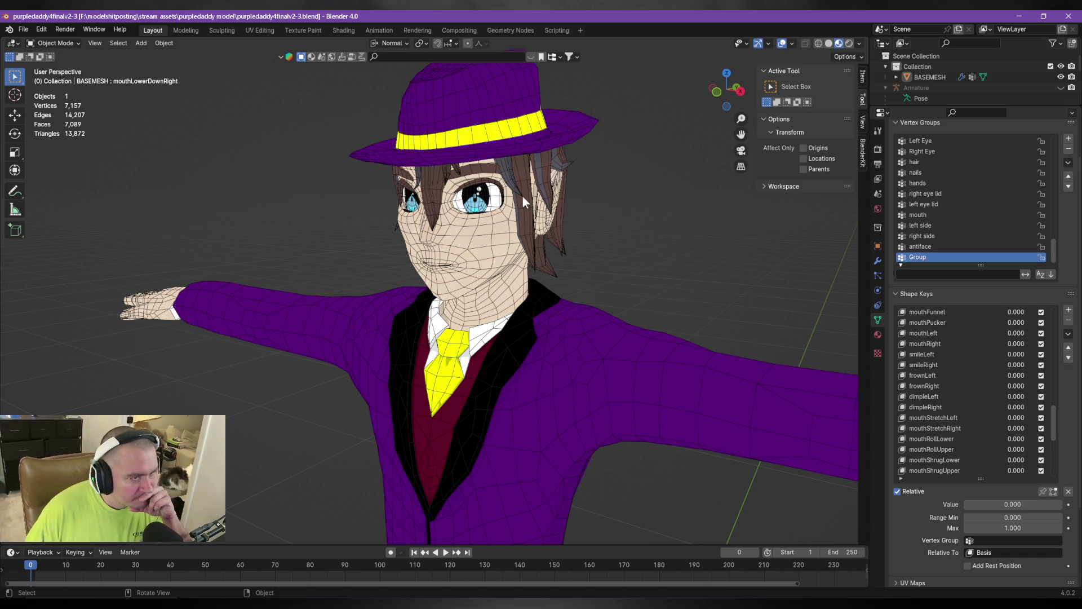
scroll(620, 191, down, 3)
scroll(613, 186, down, 2)
mouse_move(608, 190)
middle_down()
mouse_move(570, 242)
mouse_move(570, 348)
mouse_move(679, 340)
mouse_move(633, 336)
mouse_move(490, 381)
middle_up()
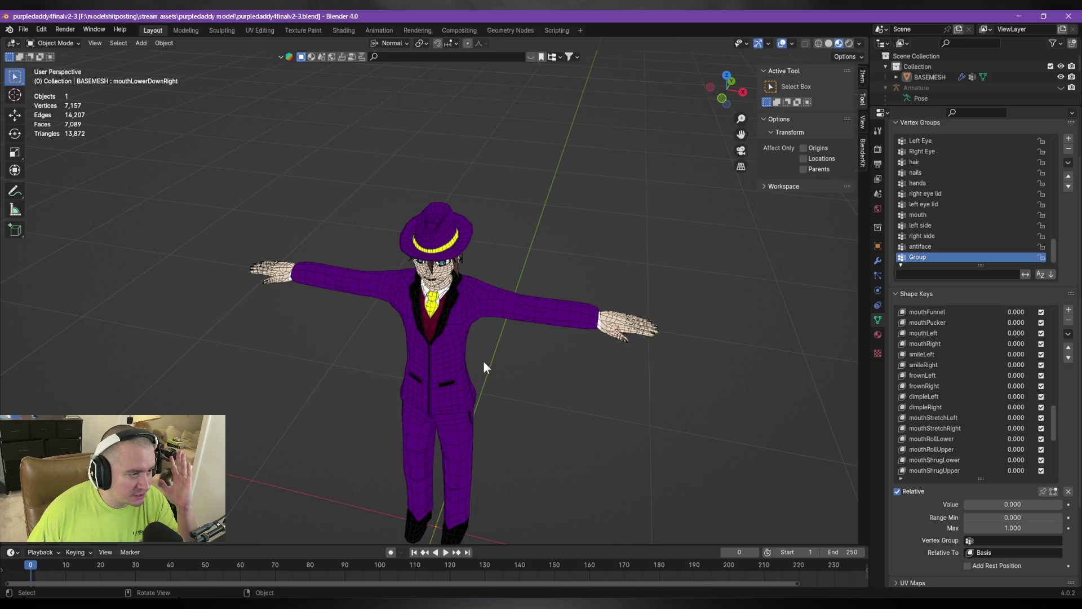
middle_drag(470, 374, 497, 353)
mouse_move(449, 385)
shift+middle_down()
mouse_move(472, 375)
mouse_move(551, 382)
mouse_move(519, 376)
shift+middle_up()
scroll(550, 370, up, 3)
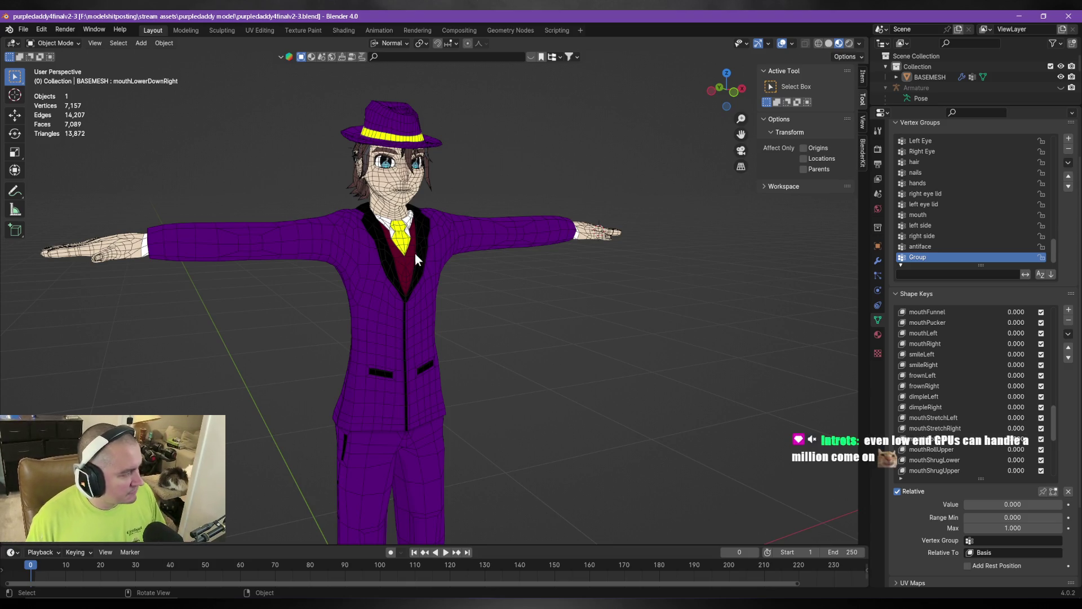
mouse_move(484, 242)
middle_down()
mouse_move(641, 333)
mouse_move(642, 350)
middle_up()
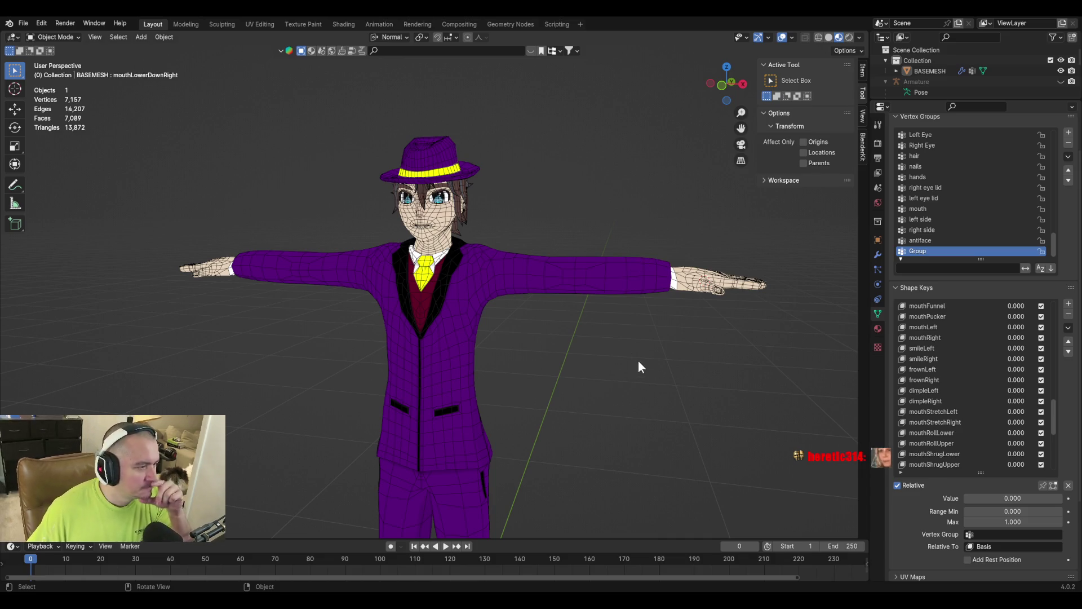
middle_drag(639, 362, 609, 393)
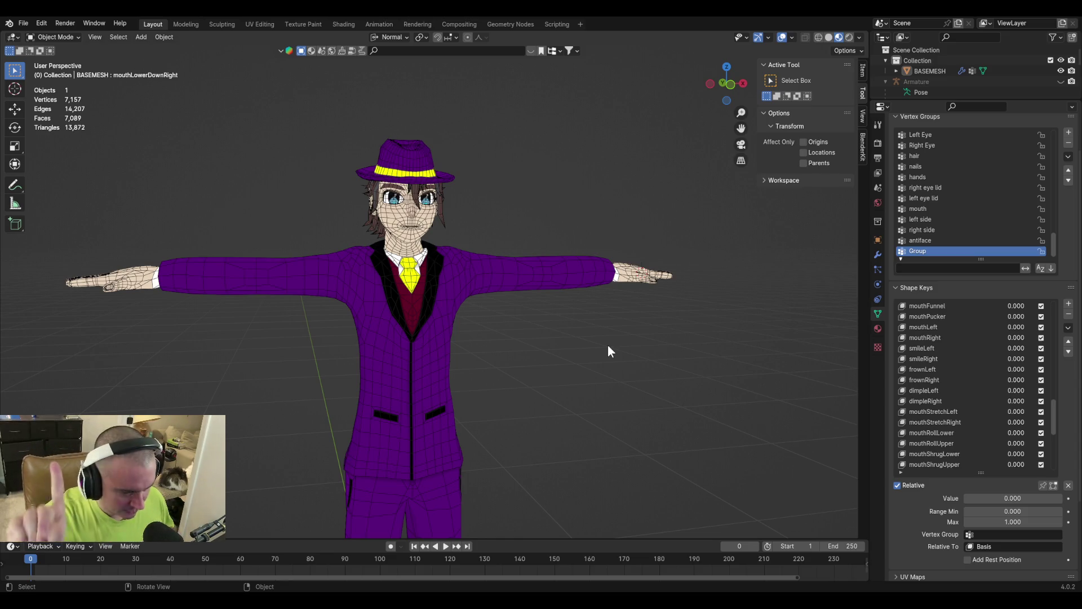
mouse_move(539, 328)
middle_down()
mouse_move(515, 329)
mouse_move(519, 345)
mouse_move(571, 357)
mouse_move(549, 374)
mouse_move(590, 405)
mouse_move(553, 374)
mouse_move(742, 408)
mouse_move(688, 409)
mouse_move(707, 449)
middle_up()
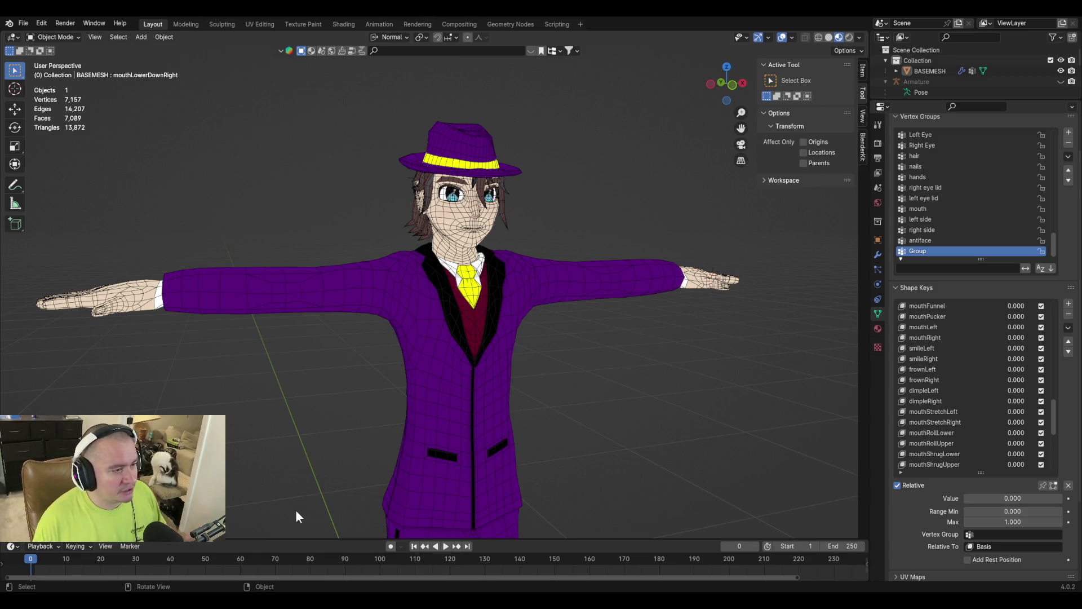
mouse_move(639, 342)
middle_down()
mouse_move(554, 322)
mouse_move(656, 336)
mouse_move(650, 343)
middle_up()
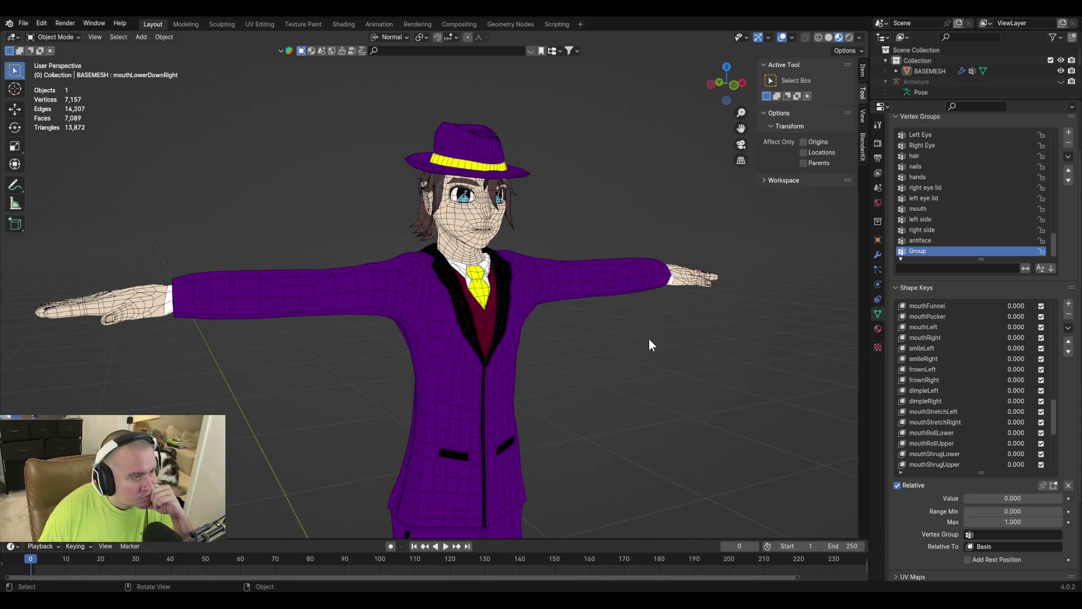
scroll(640, 359, up, 5)
scroll(671, 417, down, 8)
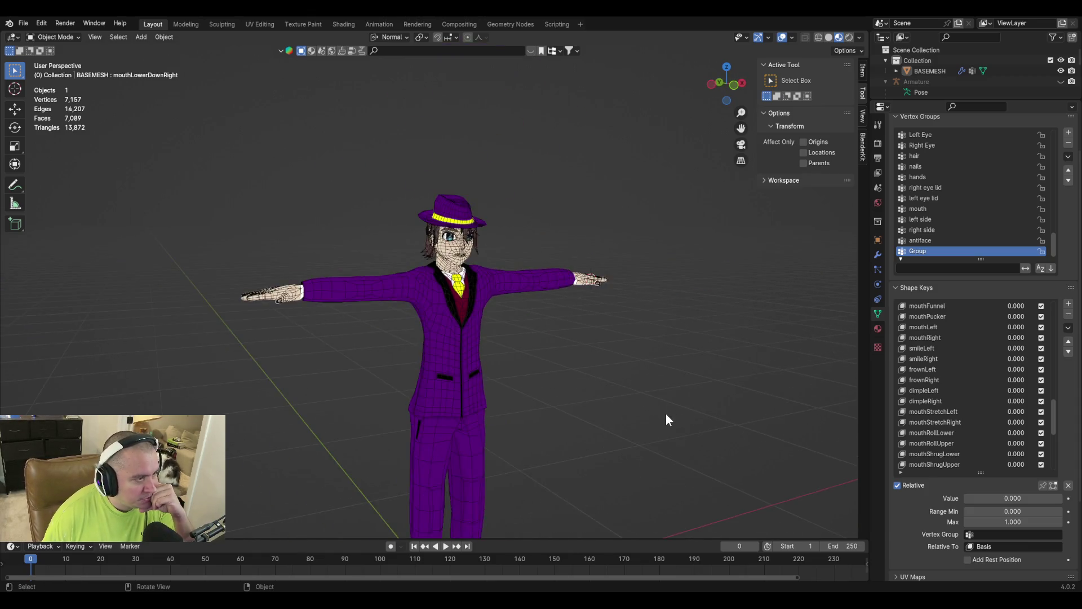
scroll(667, 417, up, 3)
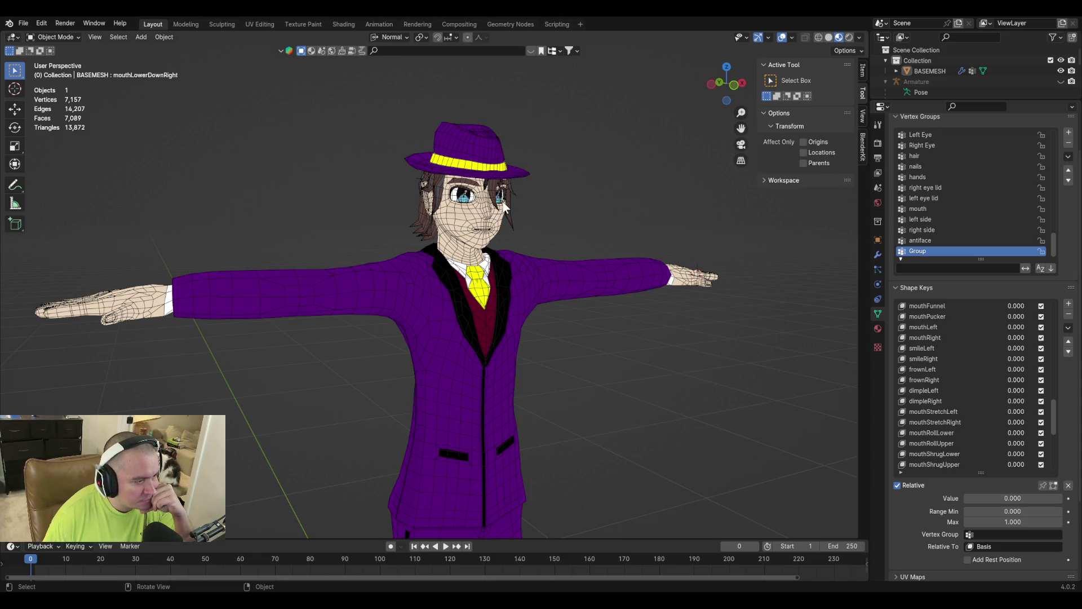
mouse_move(593, 201)
middle_down()
mouse_move(471, 205)
mouse_move(608, 218)
mouse_move(569, 228)
mouse_move(570, 211)
mouse_move(642, 205)
mouse_move(573, 197)
mouse_move(514, 249)
middle_up()
middle_drag(598, 201, 666, 219)
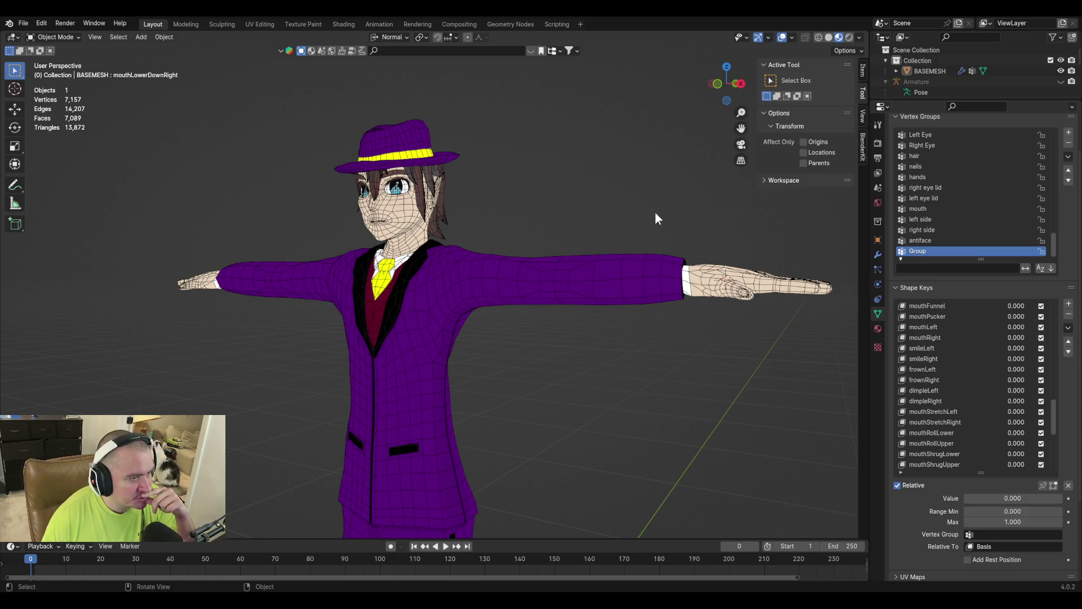
middle_drag(655, 213, 664, 224)
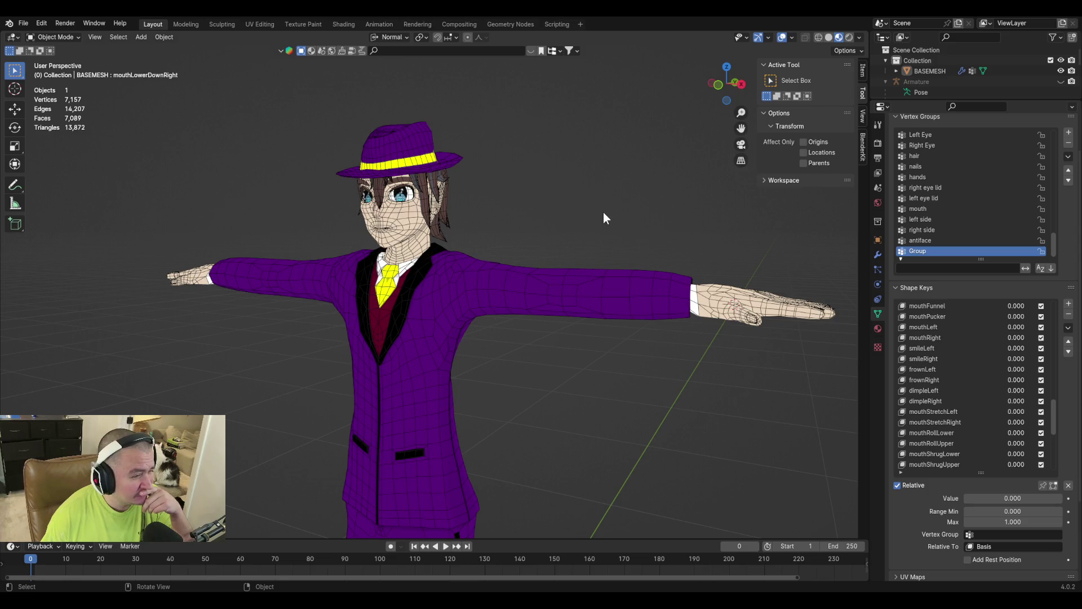
mouse_move(604, 213)
middle_down()
mouse_move(327, 219)
mouse_move(510, 242)
mouse_move(587, 222)
mouse_move(418, 195)
mouse_move(413, 253)
middle_up()
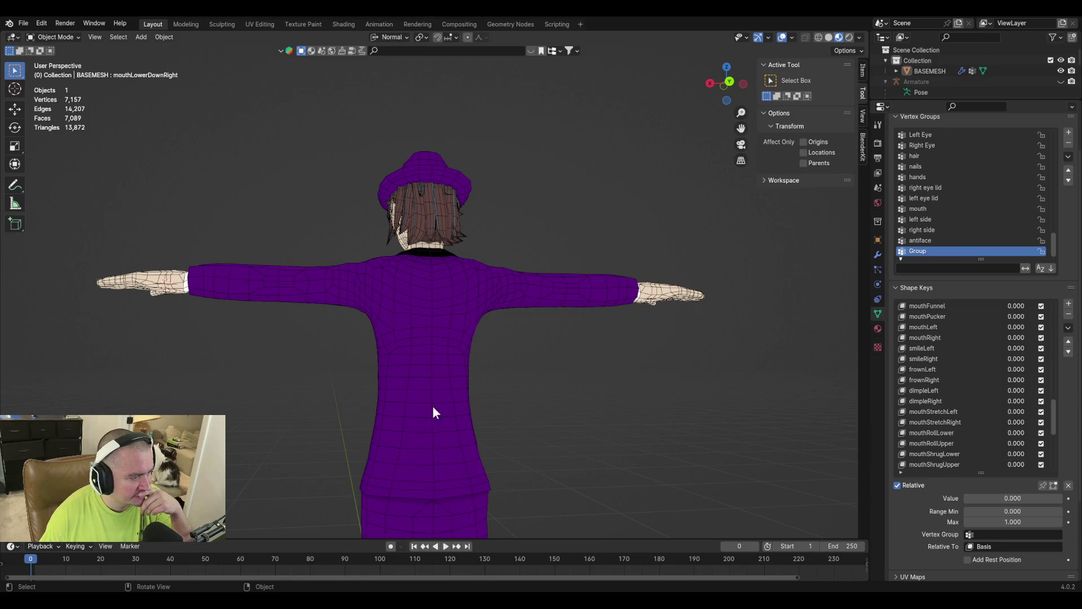
mouse_move(582, 368)
middle_down()
mouse_move(571, 459)
mouse_move(489, 458)
mouse_move(591, 464)
mouse_move(543, 441)
mouse_move(699, 417)
mouse_move(615, 432)
mouse_move(594, 418)
middle_up()
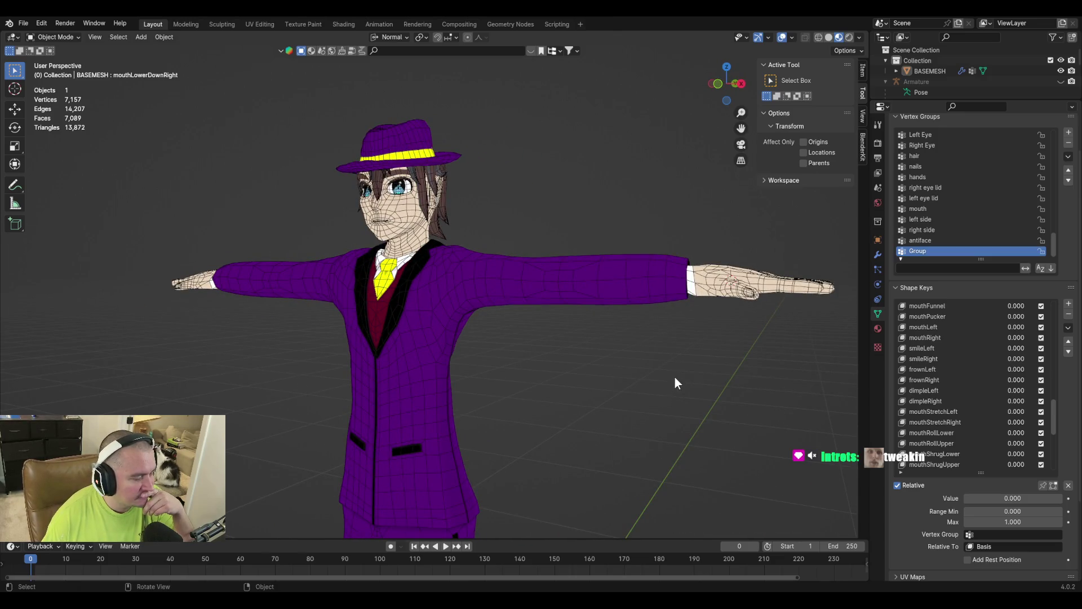